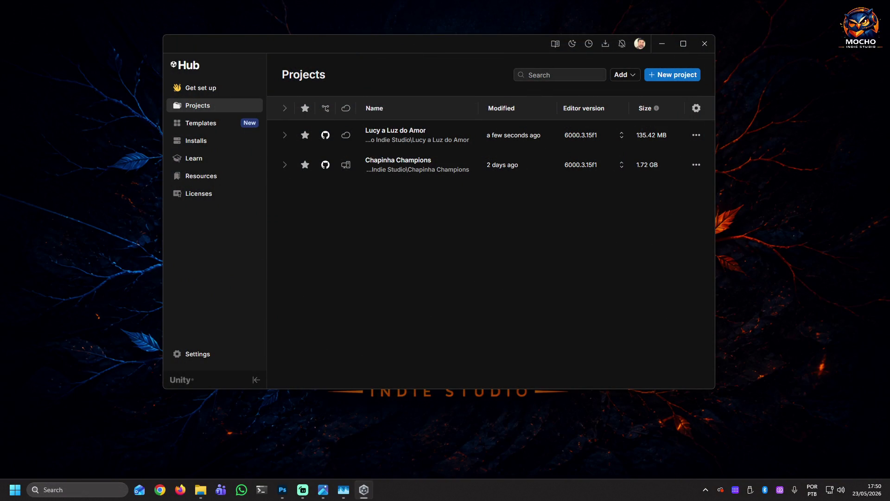
Switch to the Recovering Scene Backups prompt raised by launching Lucy a Luz do Amor
{"action": "key", "text": "alt+Tab"}
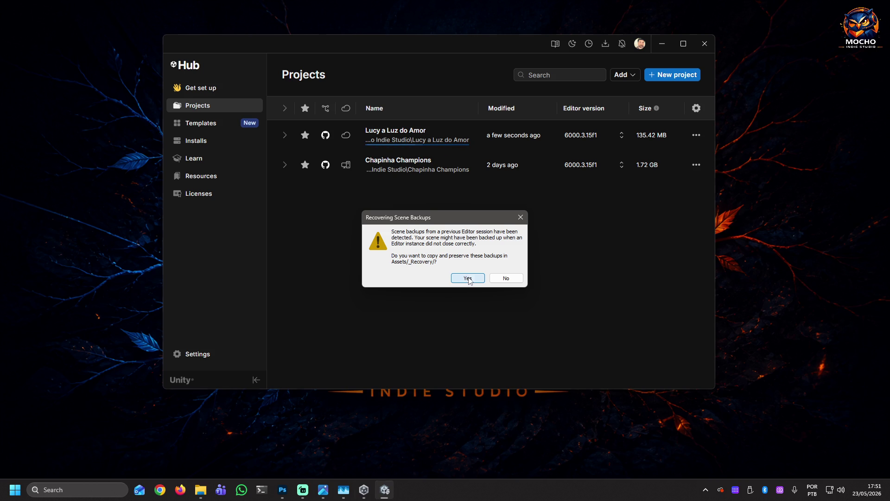
Answer Yes to copy the recovered scene backups into Assets/_Recovery/
{"action": "left_click", "coordinate": [463, 279]}
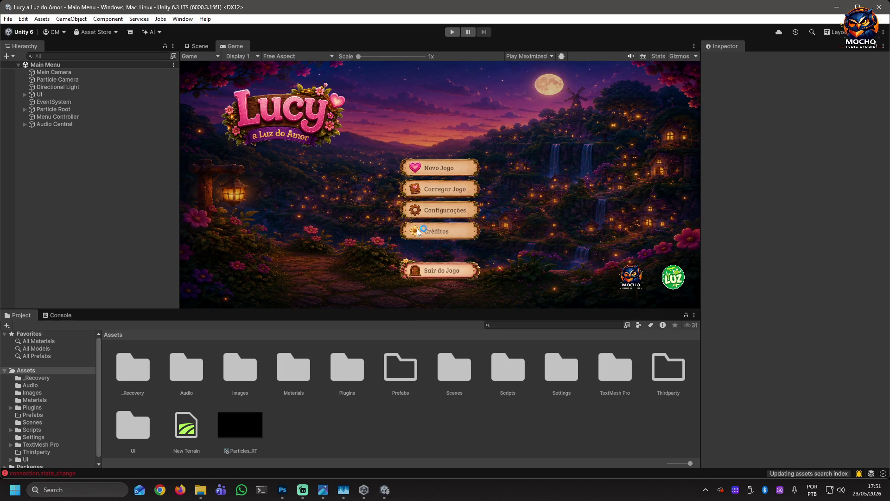
Expand Particle Root and Audio Central, inspecting Waterfall_1 and then Soundtrack in the Hierarchy
{"action": "left_click", "coordinate": [25, 110]}
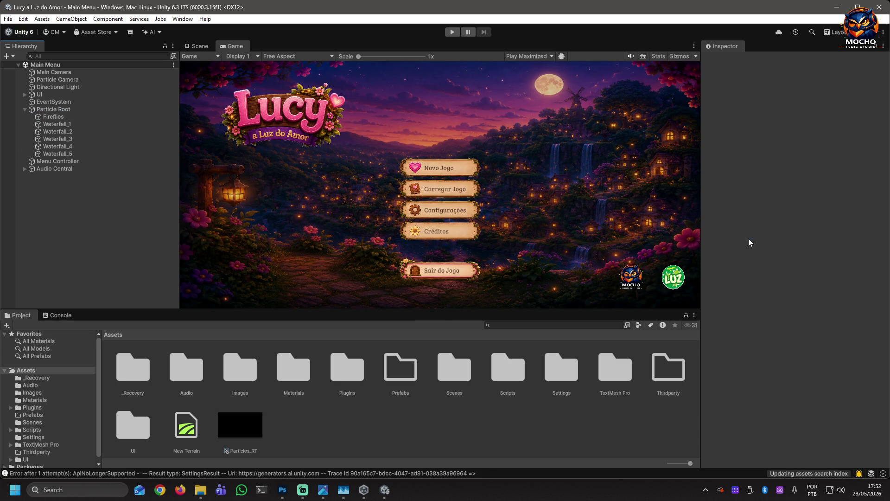
{"action": "left_click", "coordinate": [54, 124]}
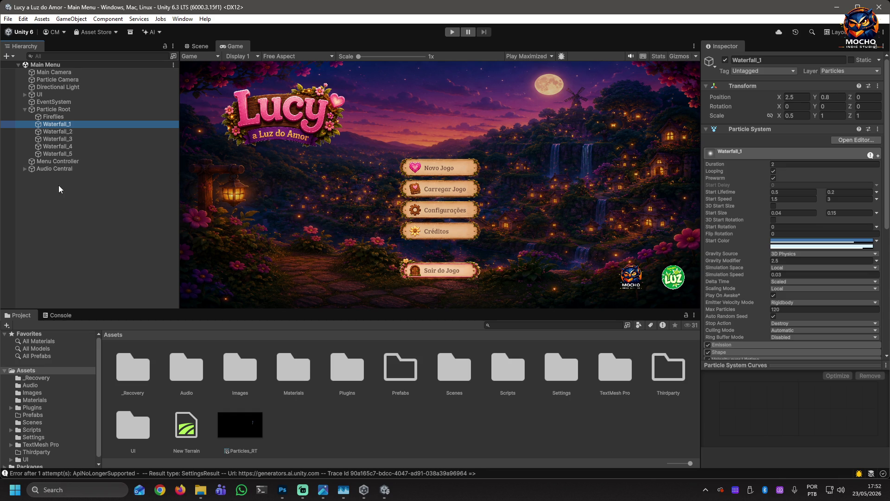
{"action": "left_click", "coordinate": [25, 169]}
{"action": "left_click", "coordinate": [45, 176]}
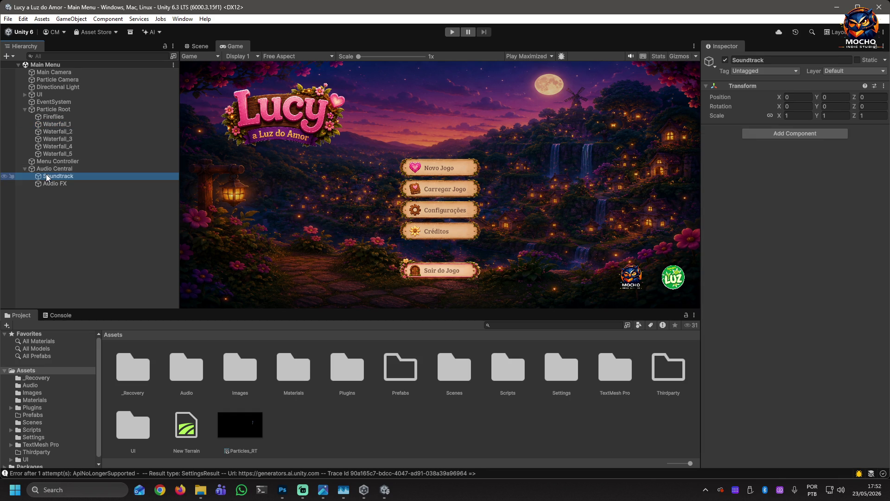
Add an Audio Source to Soundtrack with the maintheme clip at volume 0.329
{"action": "left_click", "coordinate": [47, 184]}
{"action": "left_click", "coordinate": [50, 177]}
{"action": "left_click", "coordinate": [789, 132]}
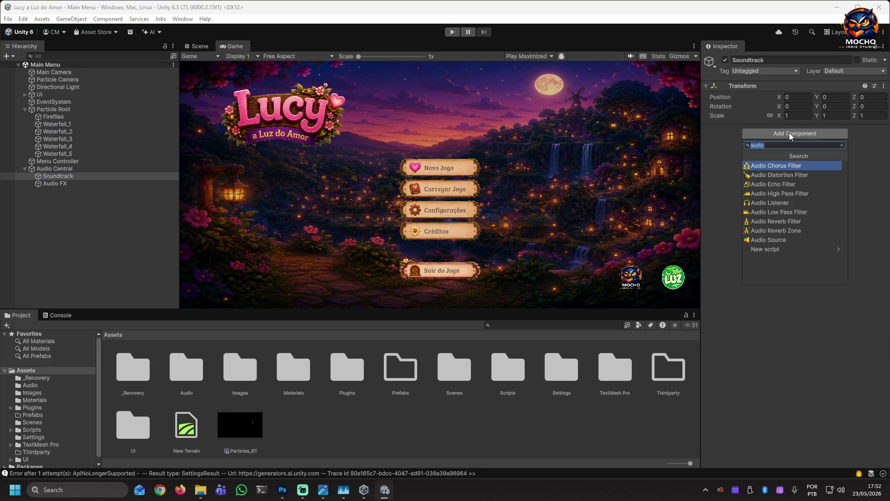
{"action": "left_click", "coordinate": [766, 238]}
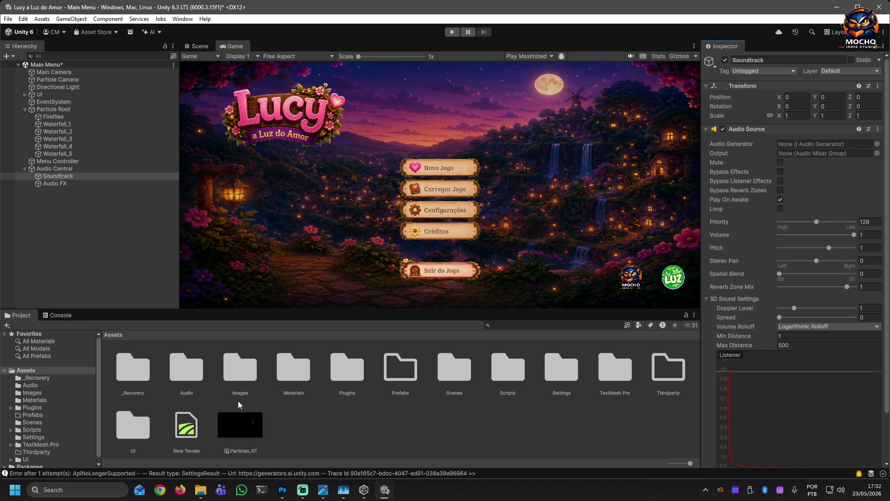
{"action": "left_click", "coordinate": [29, 386]}
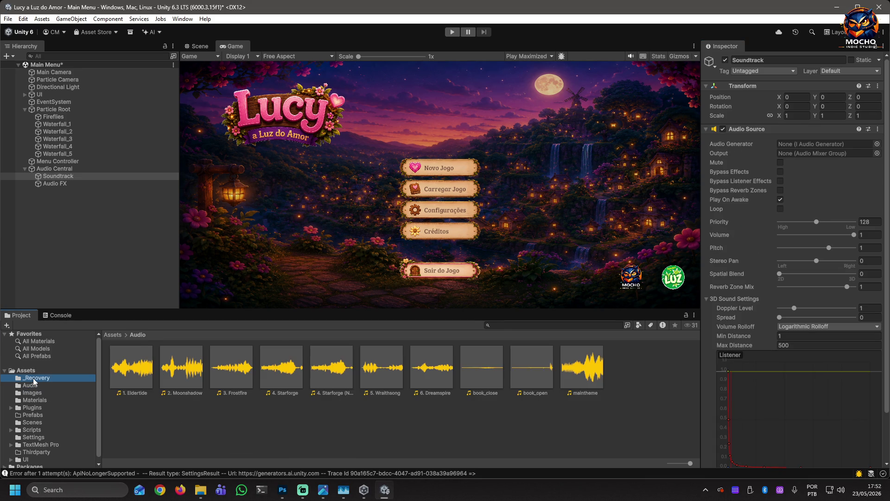
{"action": "left_click", "coordinate": [34, 378]}
{"action": "left_click", "coordinate": [30, 386]}
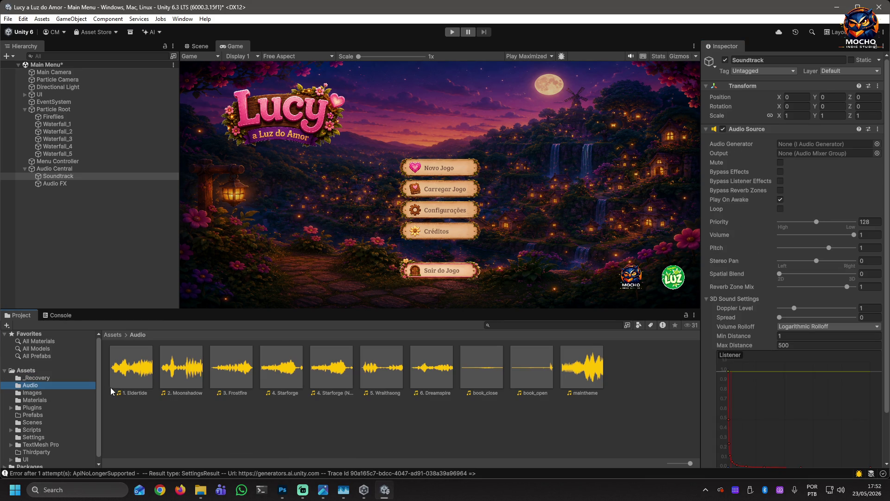
{"action": "mouse_move", "coordinate": [580, 375]}
{"action": "left_mouse_down"}
{"action": "mouse_move", "coordinate": [766, 211]}
{"action": "mouse_move", "coordinate": [819, 144]}
{"action": "left_mouse_up"}
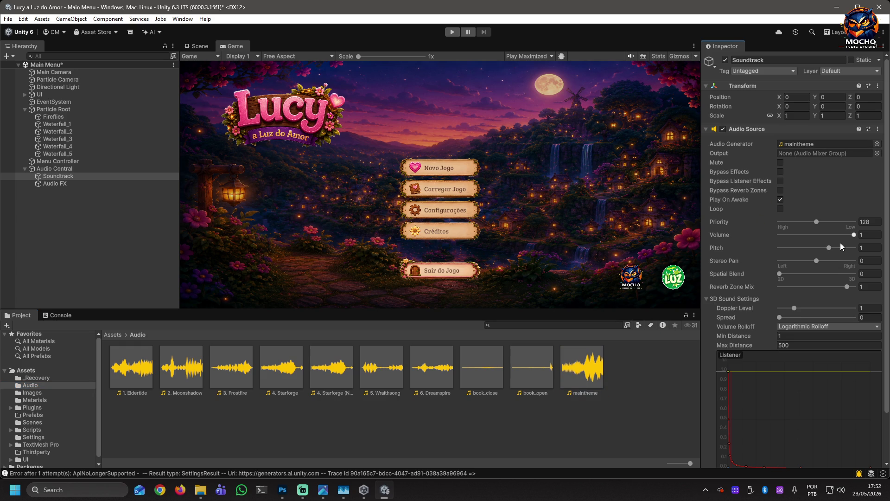
{"action": "mouse_move", "coordinate": [854, 237]}
{"action": "left_mouse_down"}
{"action": "mouse_move", "coordinate": [787, 236]}
{"action": "mouse_move", "coordinate": [812, 236]}
{"action": "mouse_move", "coordinate": [804, 235]}
{"action": "left_mouse_up"}
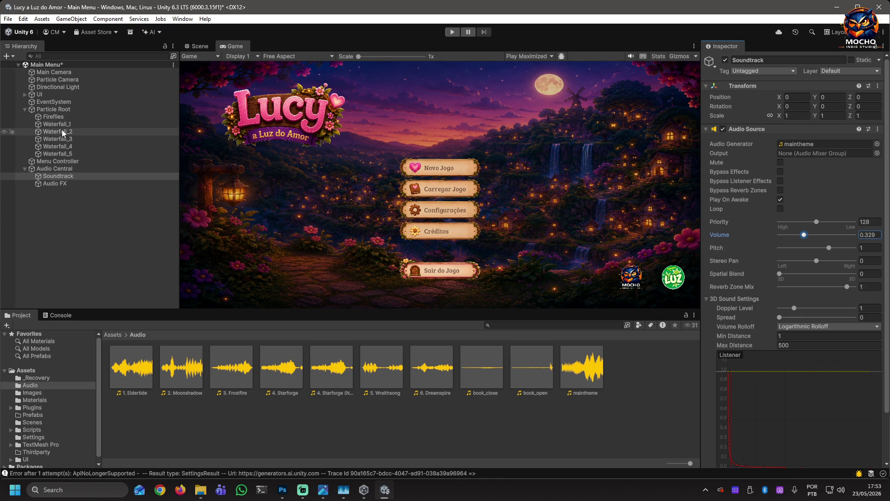
Expand UI and enable the Fader overlay object
{"action": "left_click", "coordinate": [24, 95]}
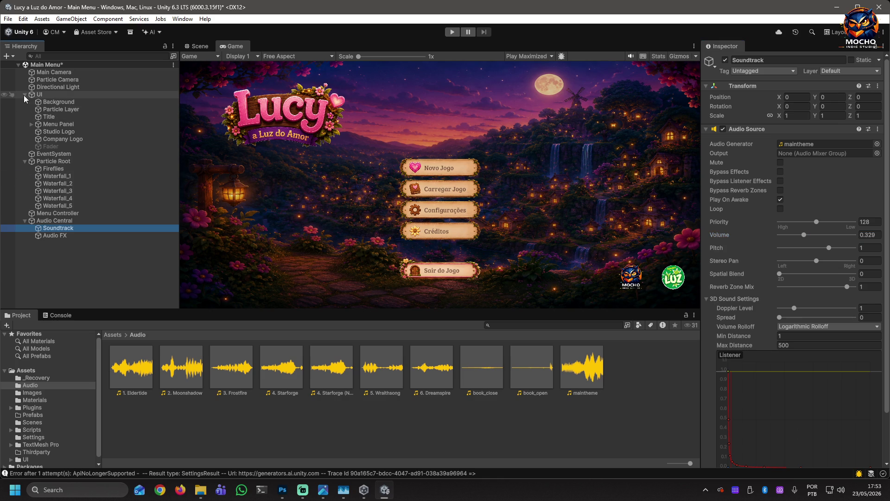
{"action": "left_click", "coordinate": [47, 146]}
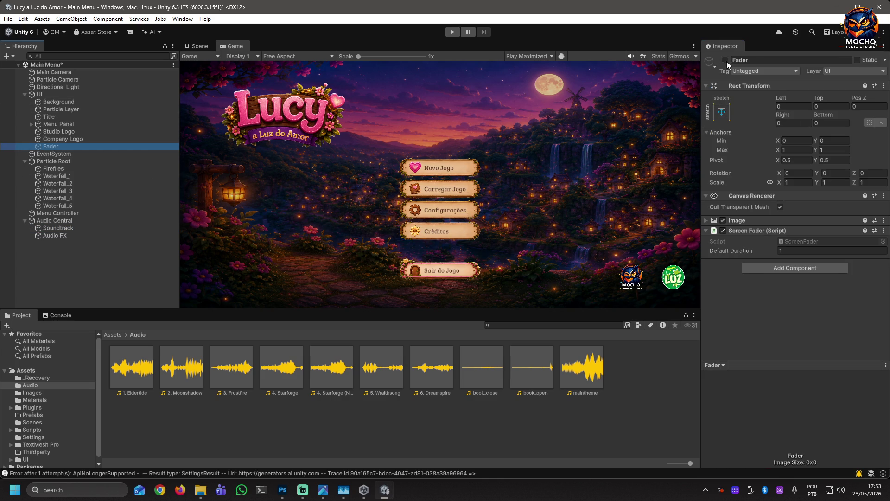
{"action": "left_click", "coordinate": [725, 60]}
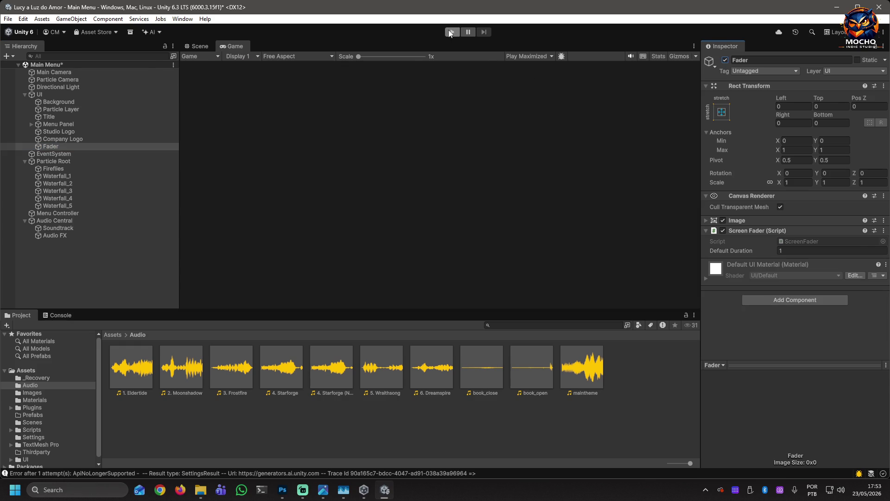
Run the Main Menu scene in maximized Play mode and focus the editor window
{"action": "left_click", "coordinate": [449, 30]}
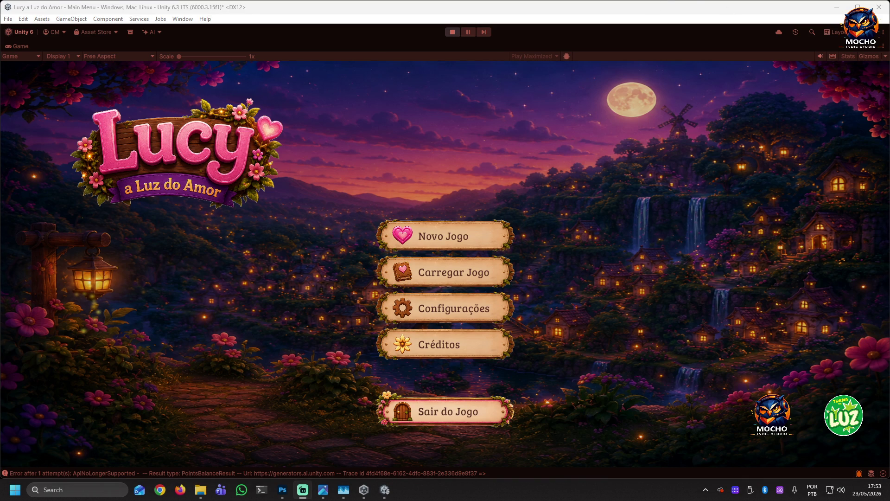
{"action": "left_click", "coordinate": [715, 33]}
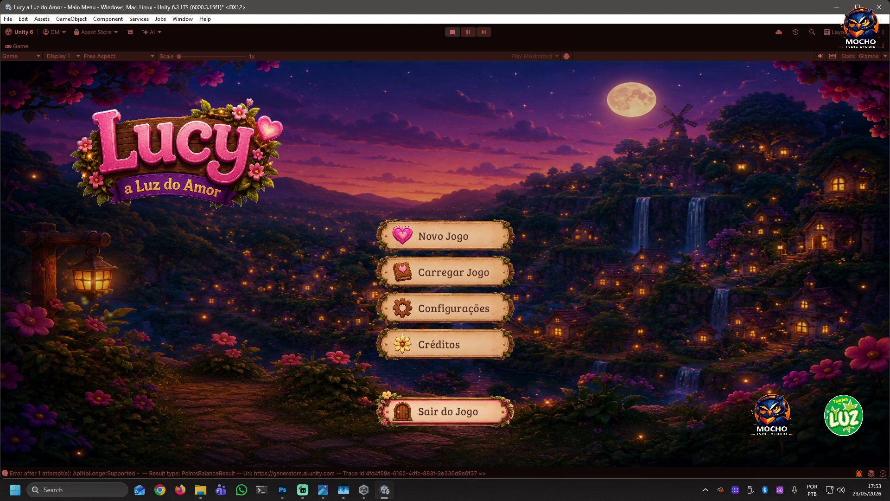
{"action": "left_click", "coordinate": [723, 10]}
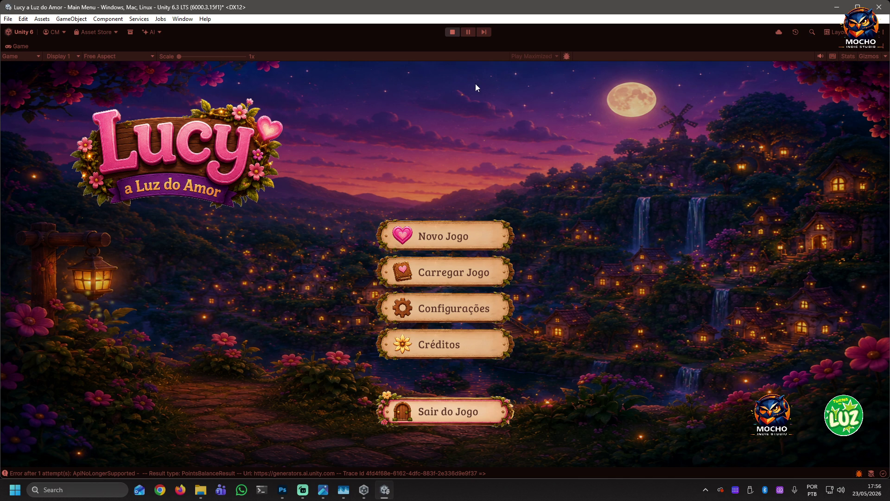
Exit Play mode, clear the selection, and collapse Particle Root, Audio Central and UI
{"action": "left_click", "coordinate": [450, 33]}
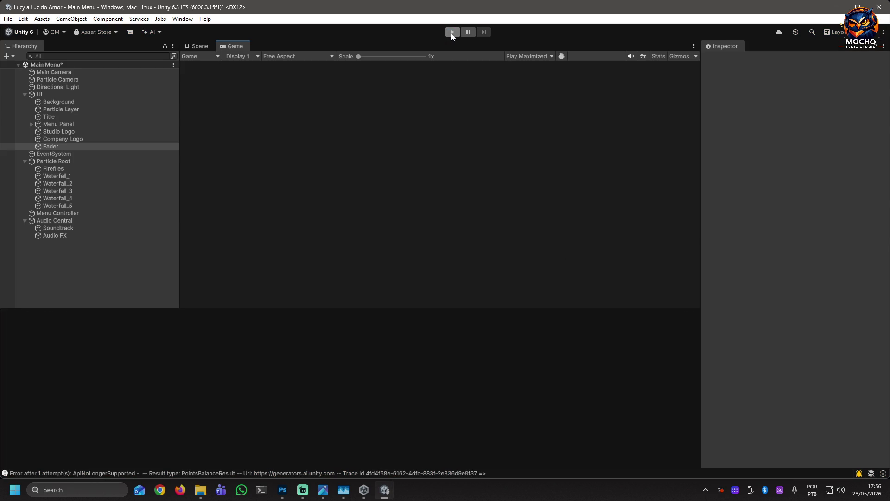
{"action": "left_click", "coordinate": [56, 263]}
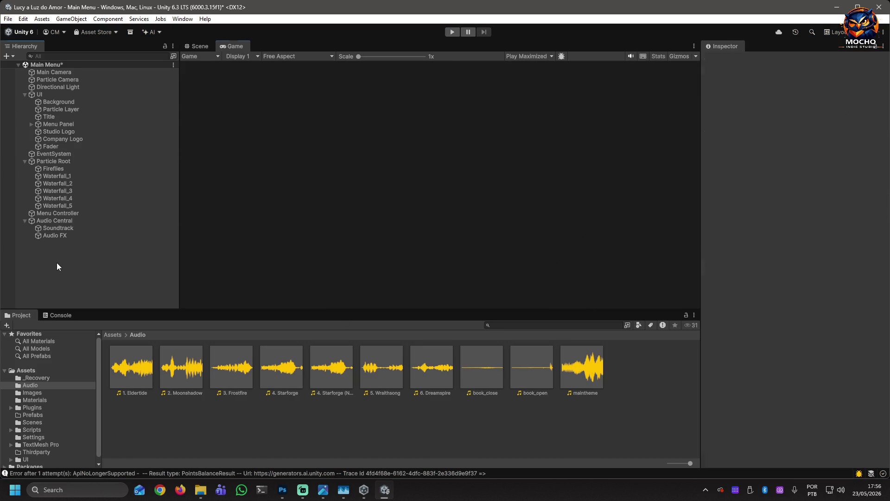
{"action": "left_click", "coordinate": [25, 161]}
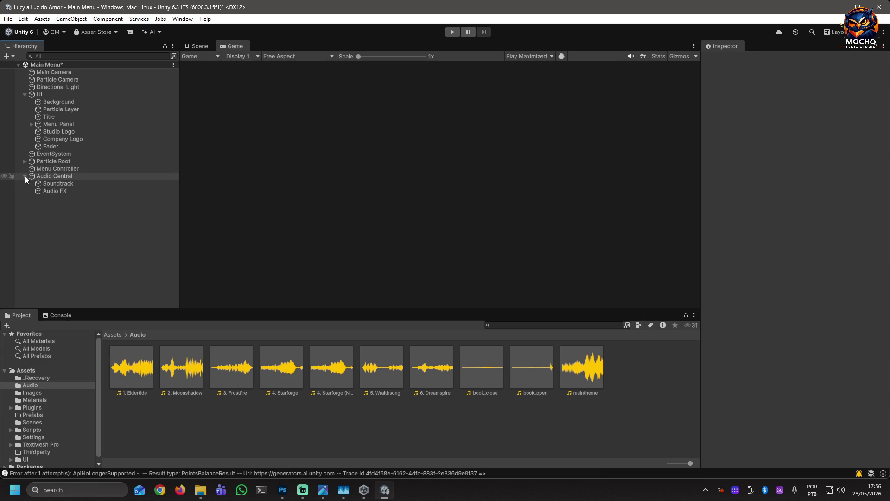
{"action": "left_click", "coordinate": [24, 176]}
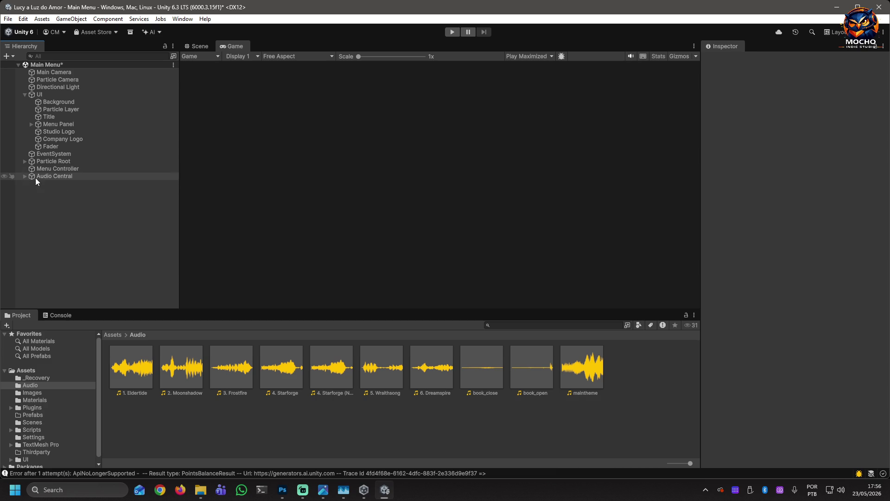
{"action": "left_click", "coordinate": [25, 94]}
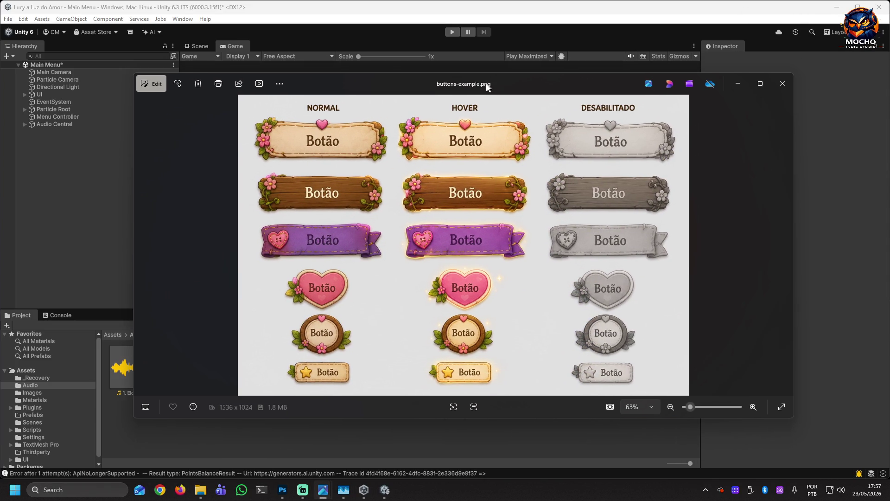
Reposition the buttons-example.png viewer to review Normal, Hover and Desabilitado states, then close it
{"action": "left_click_drag", "start_coordinate": [471, 94], "coordinate": [442, 88]}
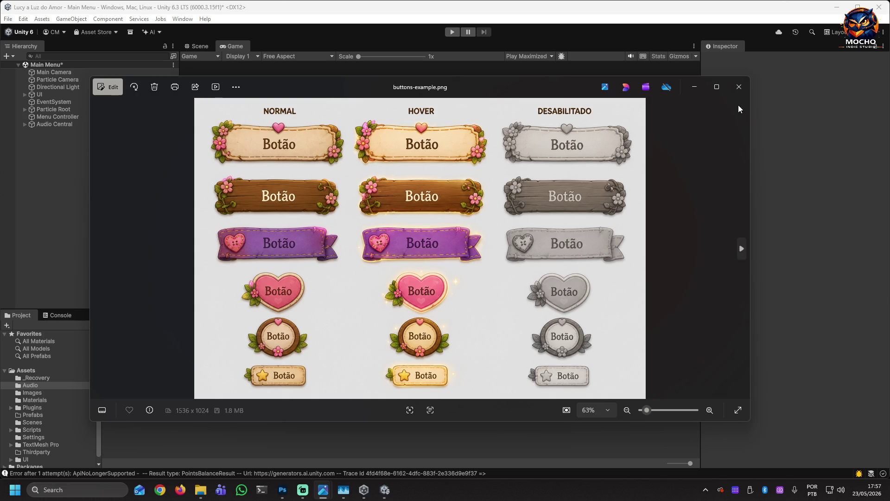
{"action": "left_click", "coordinate": [738, 87]}
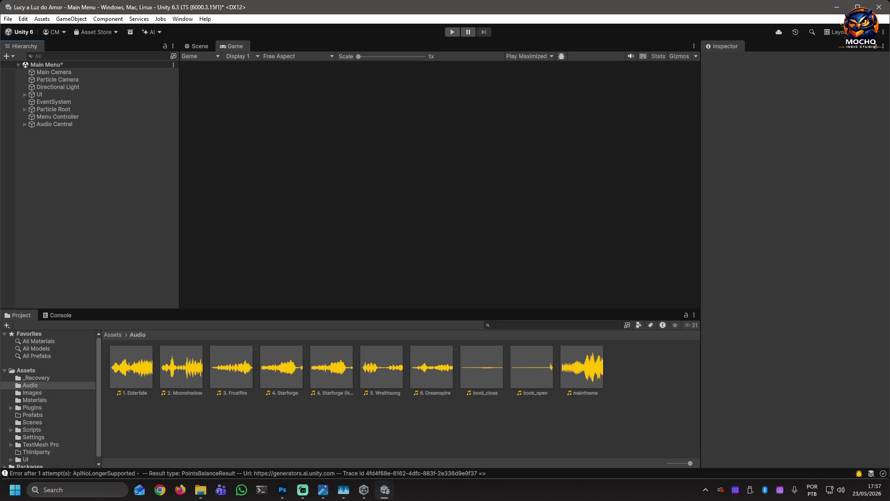
Bring the checkbox.png viewer into view and close it
{"action": "key", "text": "alt+Tab"}
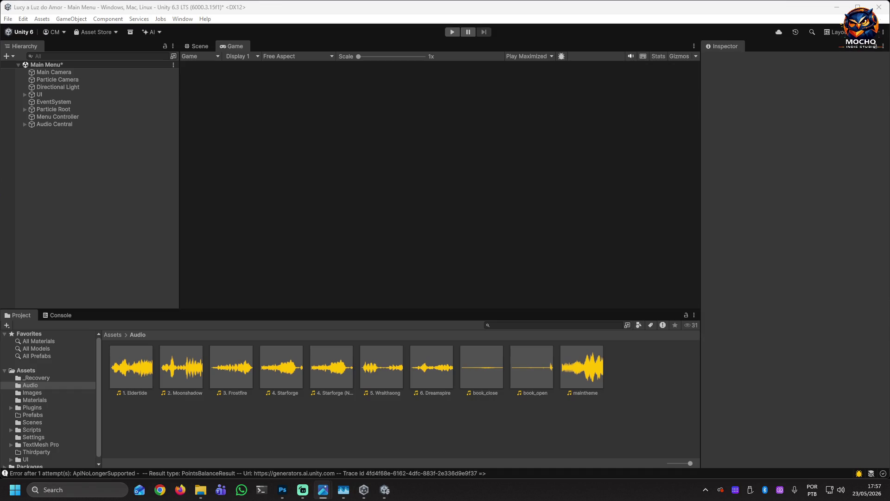
{"action": "left_click_drag", "start_coordinate": [889, 88], "coordinate": [368, 90]}
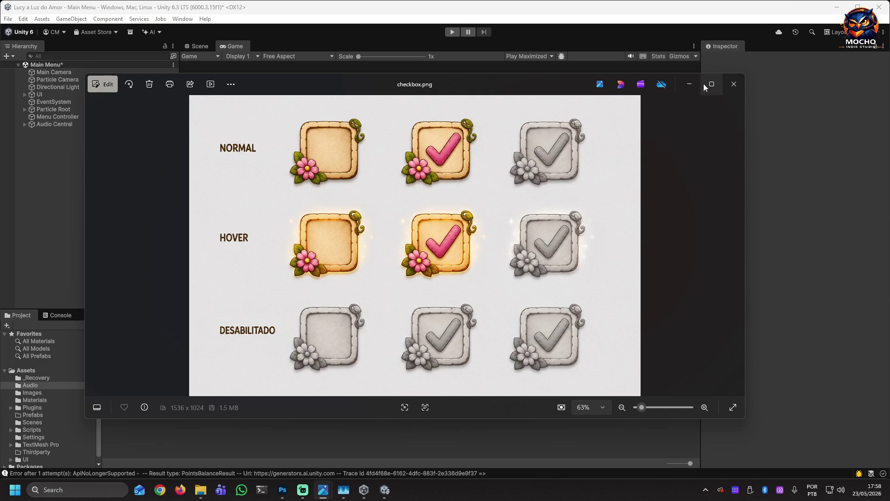
{"action": "left_click", "coordinate": [729, 88]}
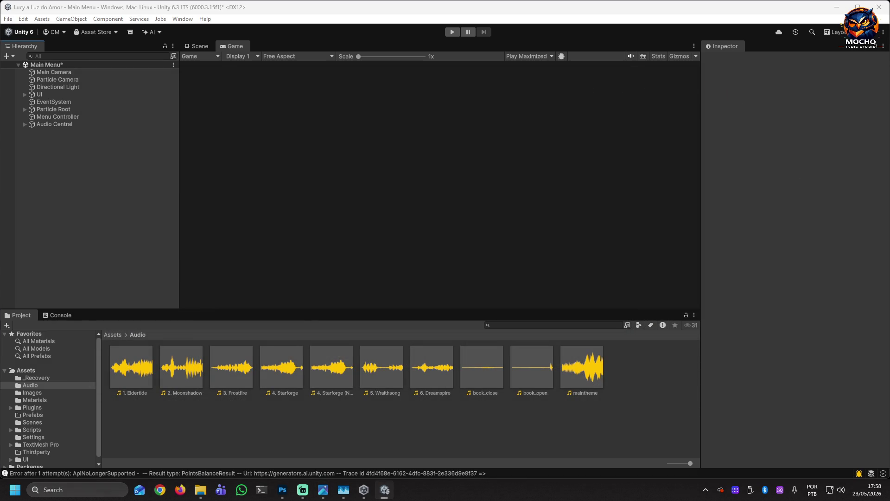
Center the decors.png viewer on screen, then show the desktop with Win+D
{"action": "left_click", "coordinate": [323, 489]}
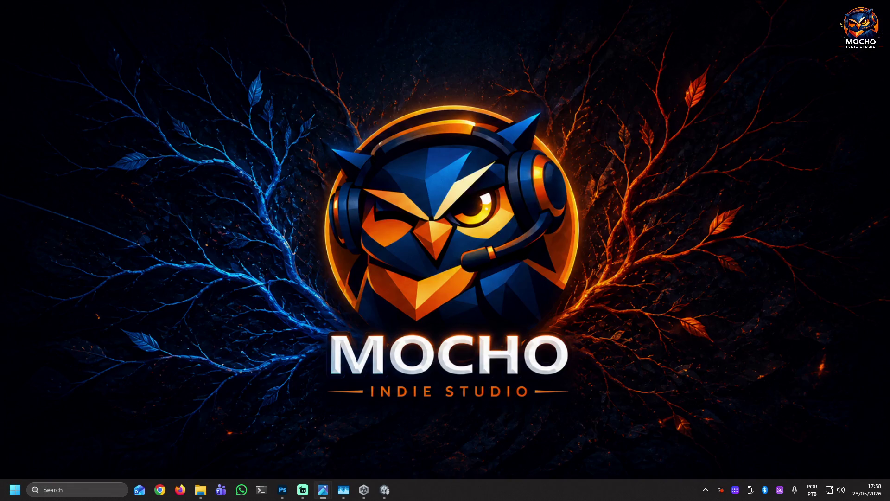
{"action": "left_click", "coordinate": [323, 490]}
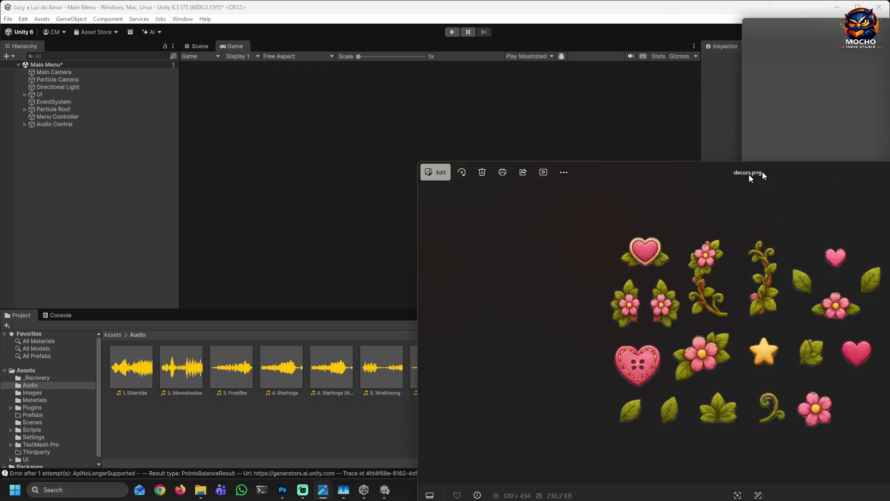
{"action": "mouse_move", "coordinate": [762, 172]}
{"action": "left_mouse_down"}
{"action": "mouse_move", "coordinate": [394, 163]}
{"action": "mouse_move", "coordinate": [407, 99]}
{"action": "left_mouse_up"}
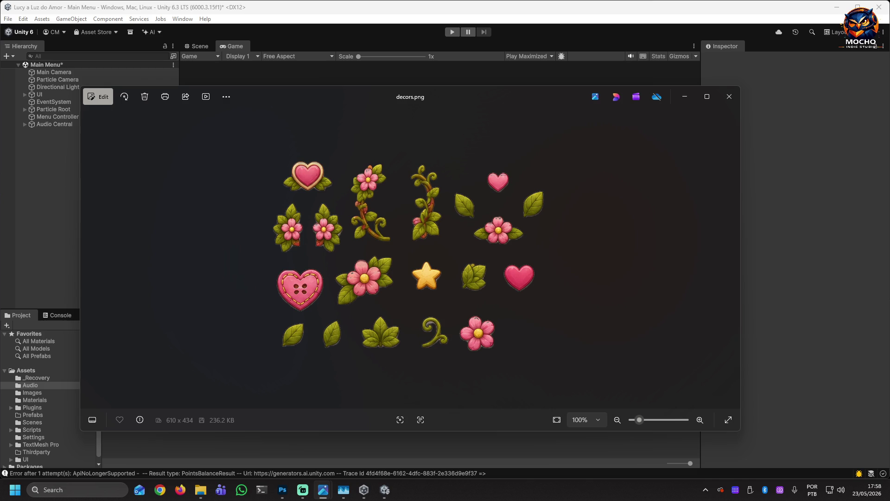
{"action": "key", "text": "super+d"}
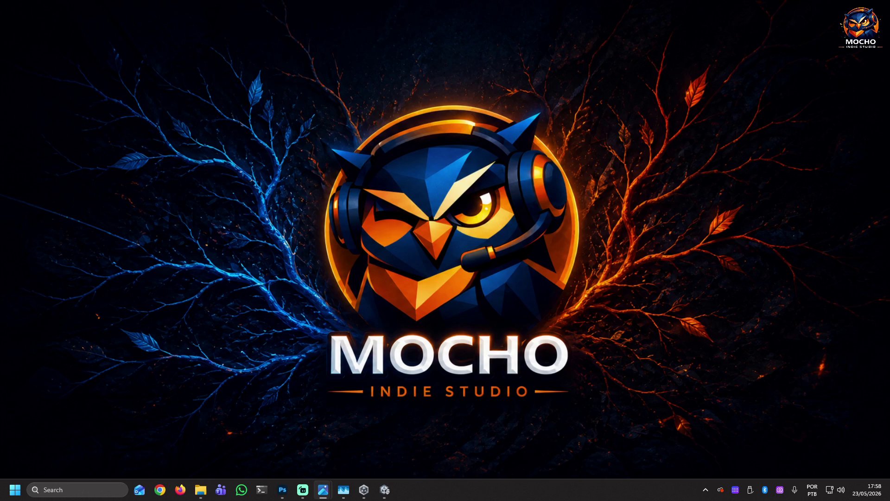
Restore the windows and show game-title.png maximized in Photos
{"action": "key", "text": "super+d"}
{"action": "key", "text": "alt+Tab"}
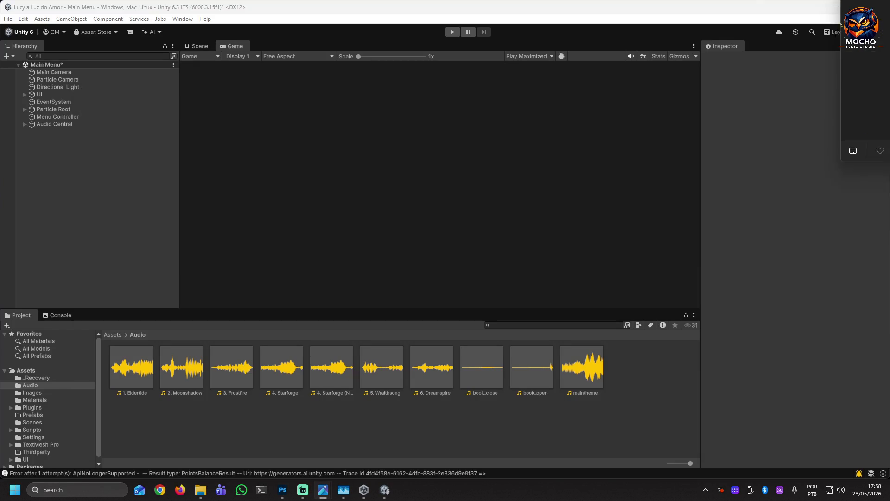
{"action": "left_click", "coordinate": [323, 489]}
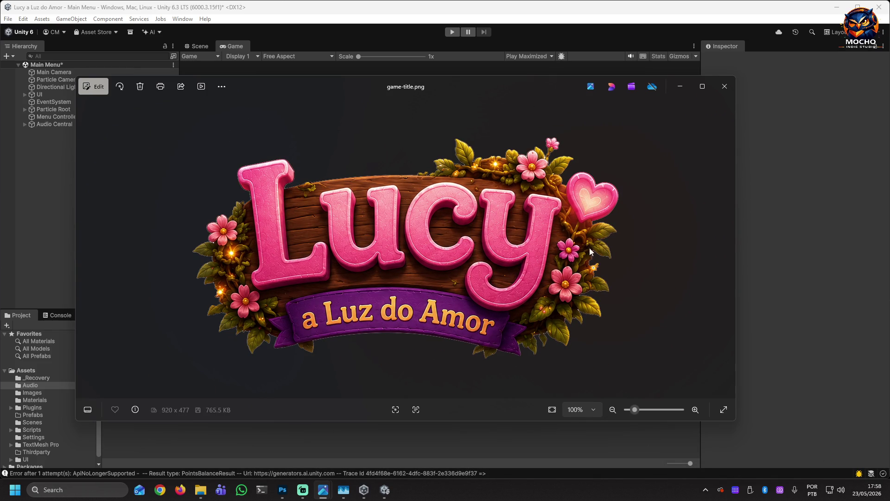
{"action": "left_click", "coordinate": [701, 93]}
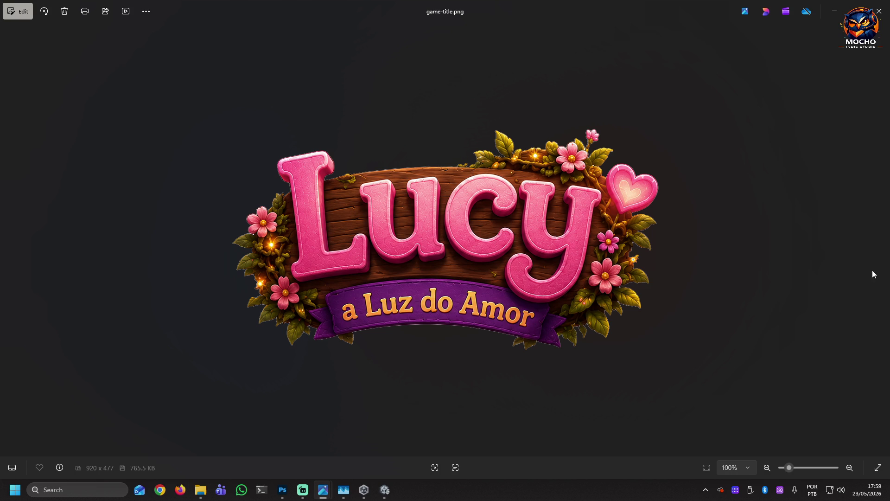
Close the full-screen game-title.png logo viewer
{"action": "left_click", "coordinate": [878, 17]}
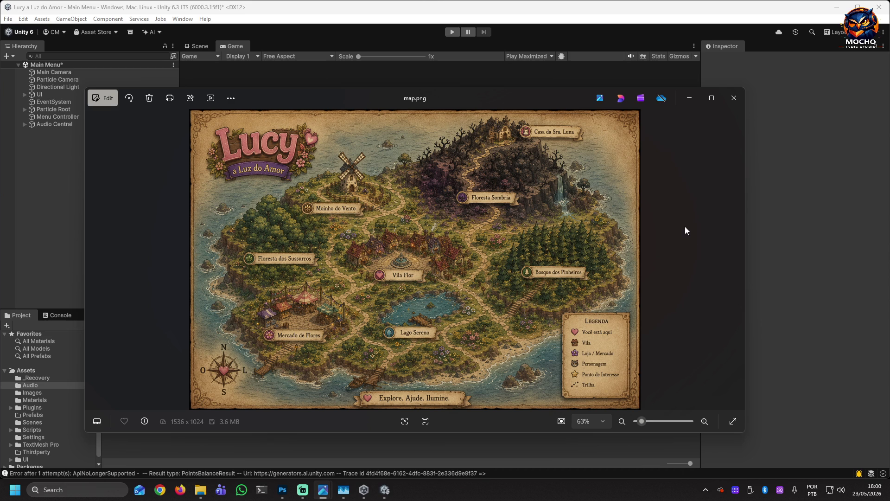
Enlarge the map.png island map, then close it and the sepia minimap.png
{"action": "left_click", "coordinate": [718, 98]}
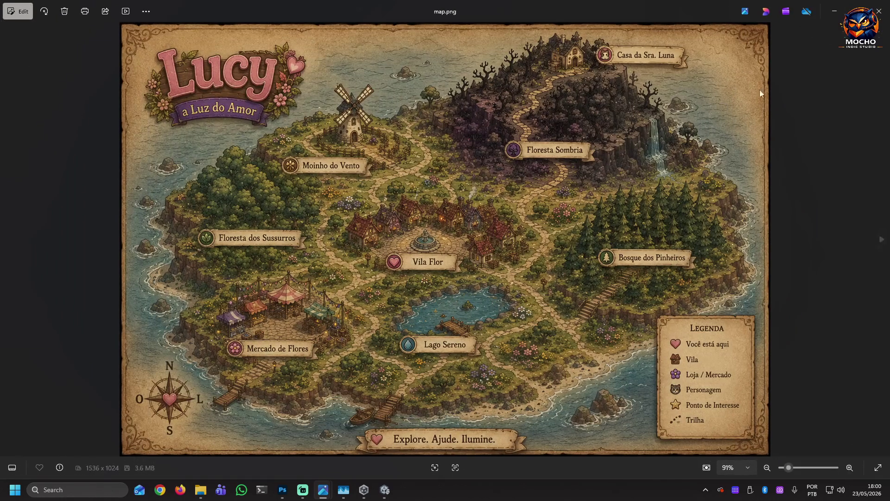
{"action": "left_click", "coordinate": [879, 11]}
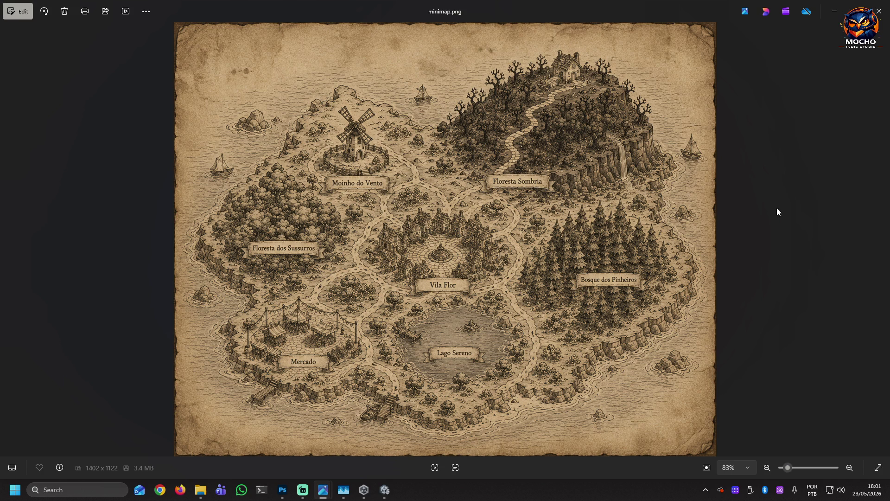
{"action": "left_click", "coordinate": [878, 13]}
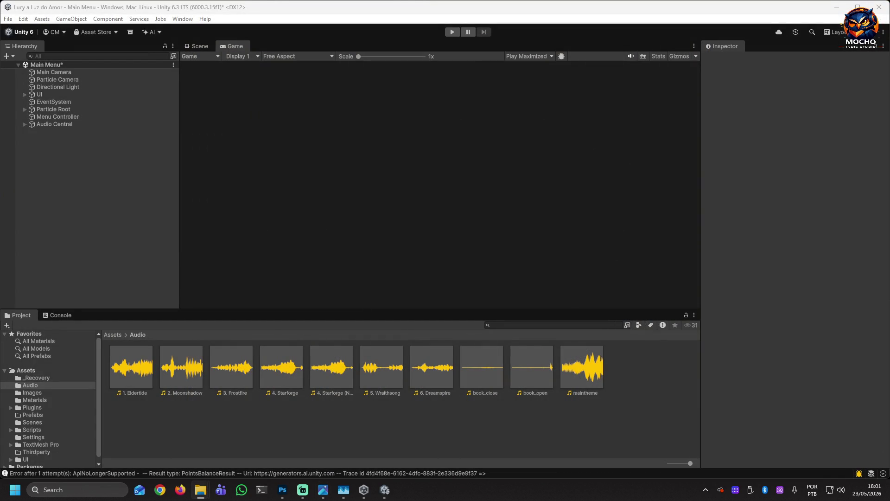
Alt+Tab from Unity to the full-screen hud-ex.png HUD mockup in Photos
{"action": "key", "text": "alt+Tab"}
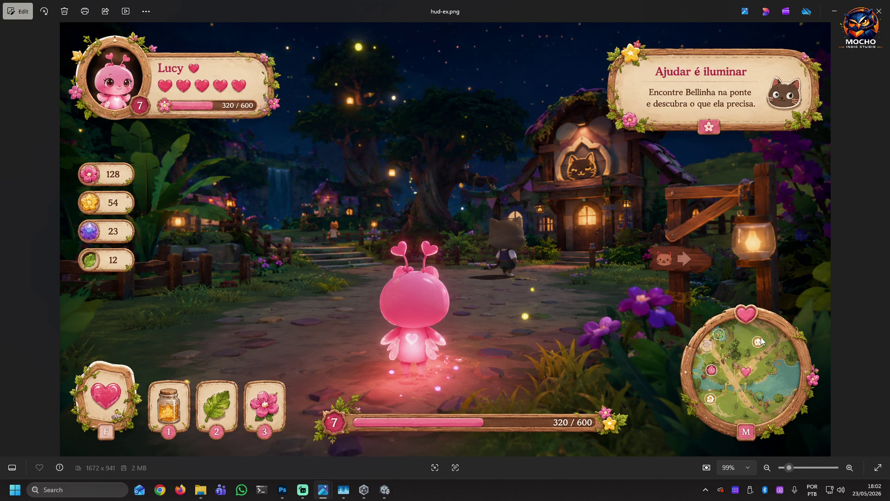
Close the hud-ex.png HUD mockup and the ChatGPT UI elements sheet image
{"action": "left_click", "coordinate": [879, 10]}
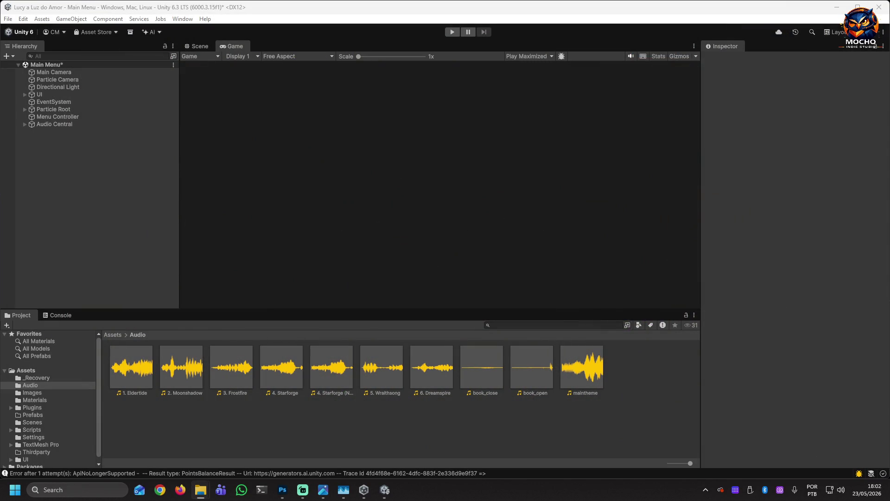
{"action": "key", "text": "alt+Tab"}
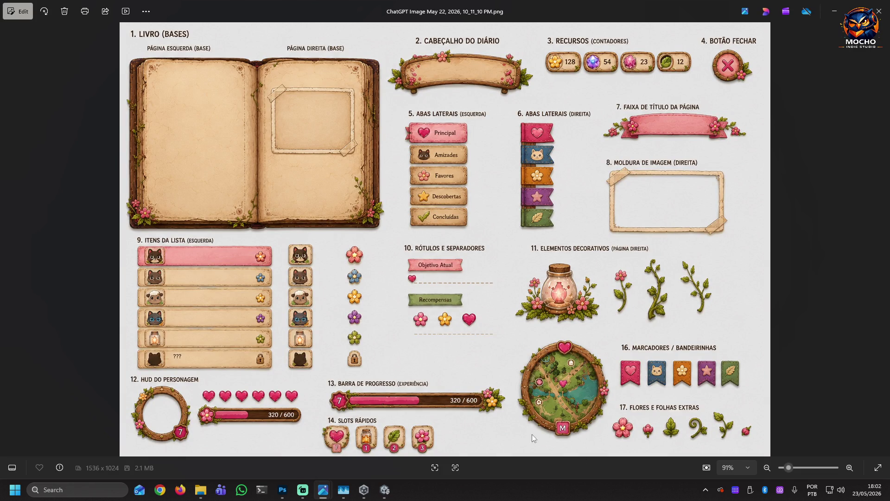
{"action": "left_click", "coordinate": [879, 10]}
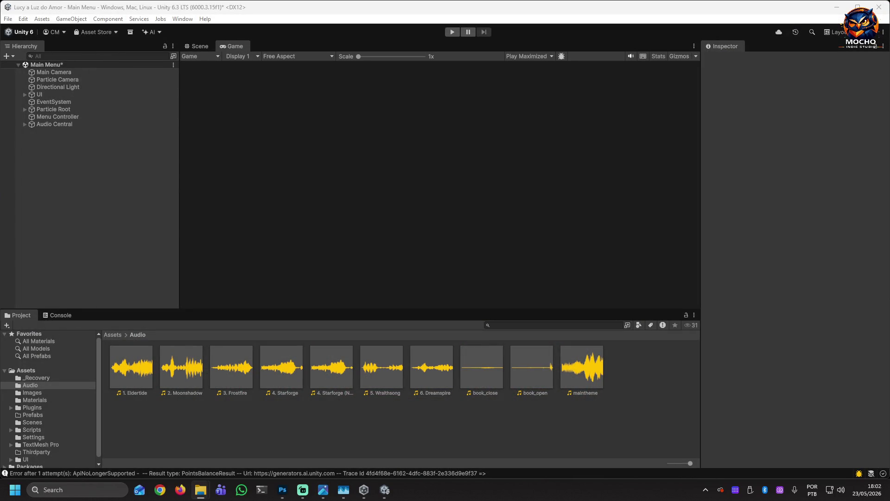
Return to Unity and open the quest-ex.png quest journal mockup from the taskbar
{"action": "key", "text": "super+d"}
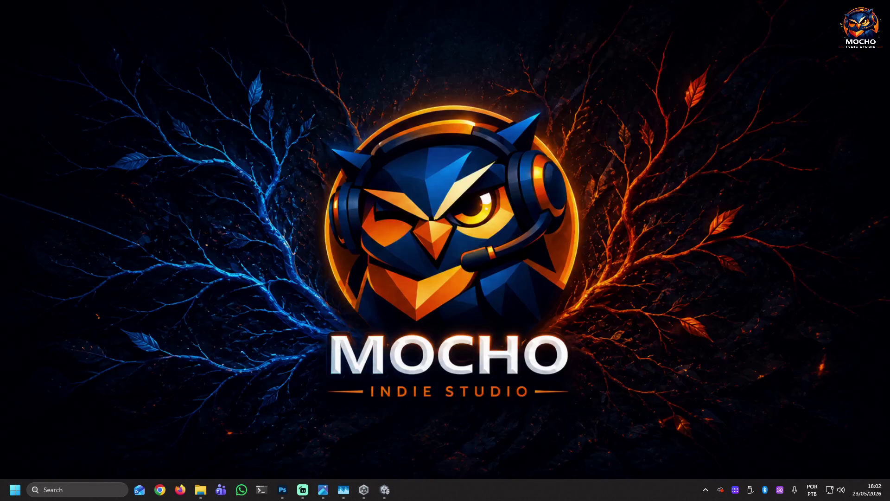
{"action": "key", "text": "super+d"}
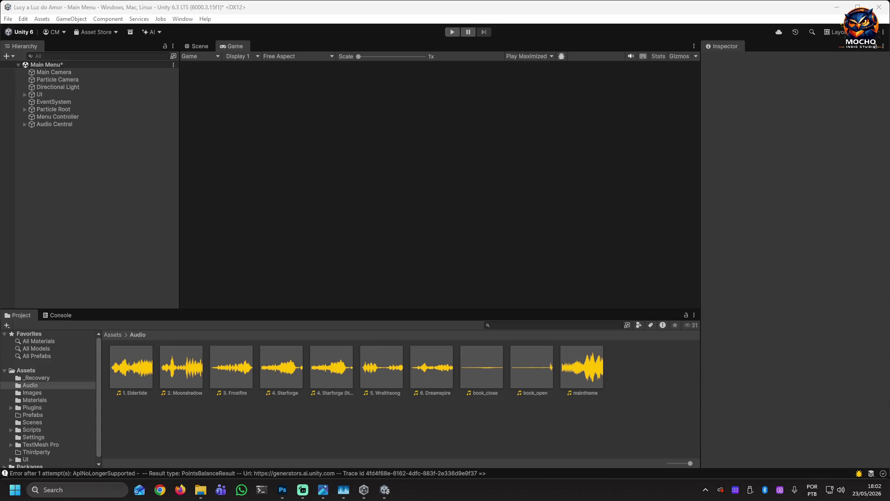
{"action": "left_click", "coordinate": [323, 490]}
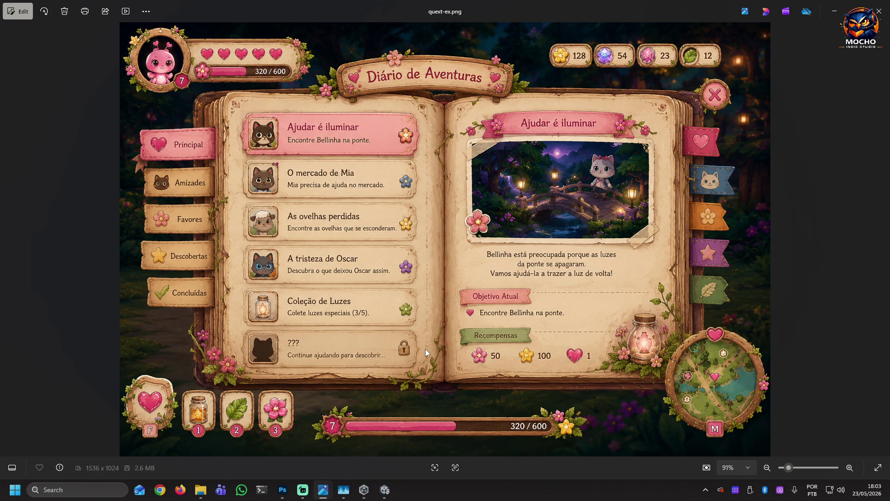
{"action": "left_click", "coordinate": [303, 490]}
{"action": "key", "text": "Right"}
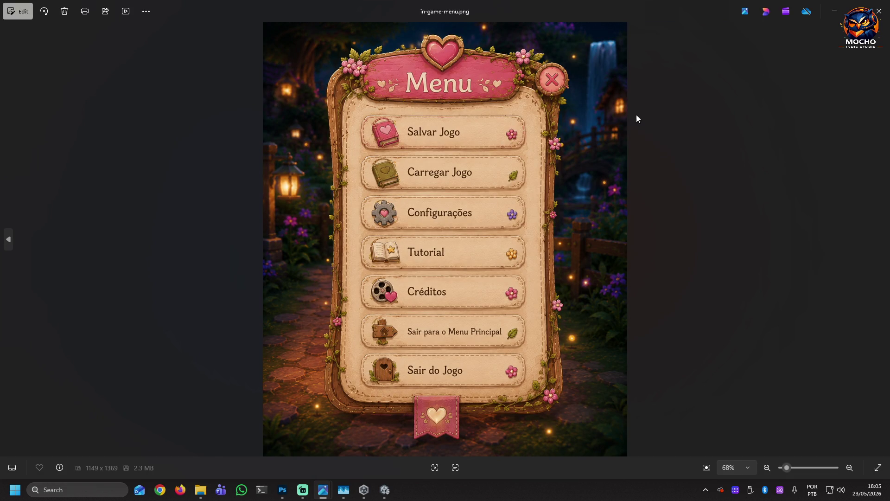
Move the in-game menu image aside to compare it with the quest journal mockup
{"action": "mouse_move", "coordinate": [485, 9]}
{"action": "left_mouse_down"}
{"action": "mouse_move", "coordinate": [561, 37]}
{"action": "mouse_move", "coordinate": [713, 53]}
{"action": "mouse_move", "coordinate": [709, 73]}
{"action": "left_mouse_up"}
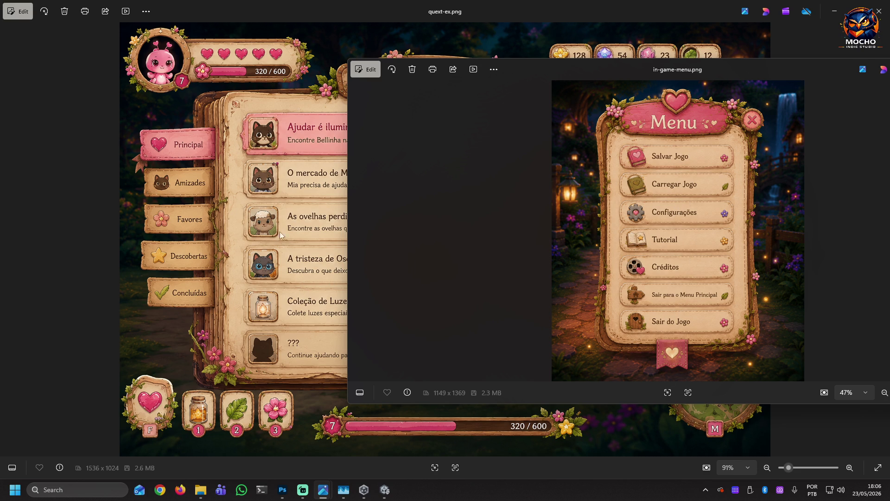
{"action": "left_click", "coordinate": [284, 196]}
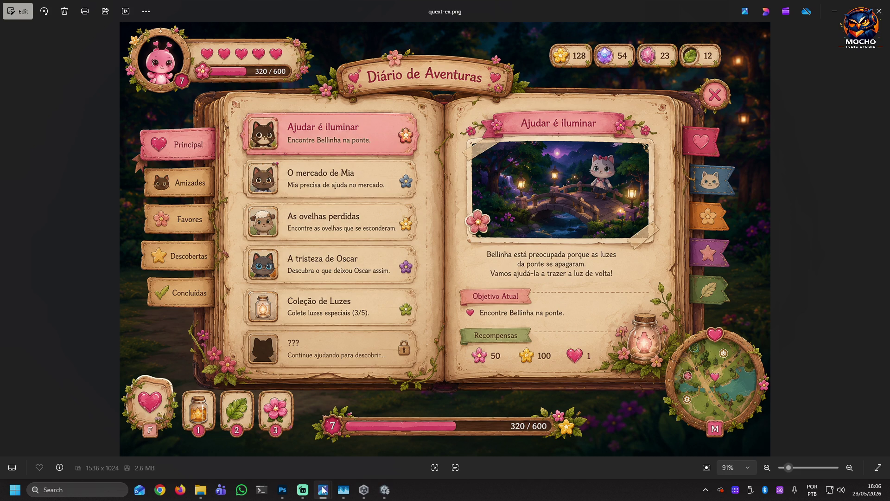
{"action": "mouse_move", "coordinate": [323, 488]}
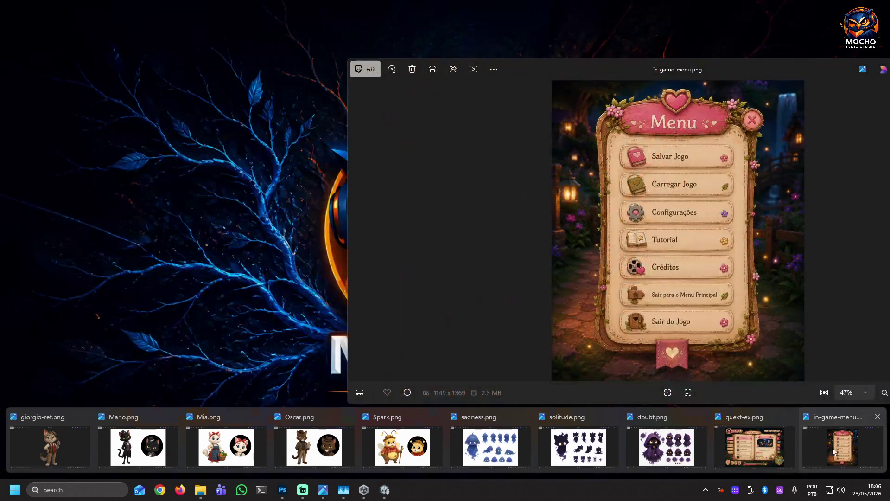
{"action": "left_click", "coordinate": [833, 451]}
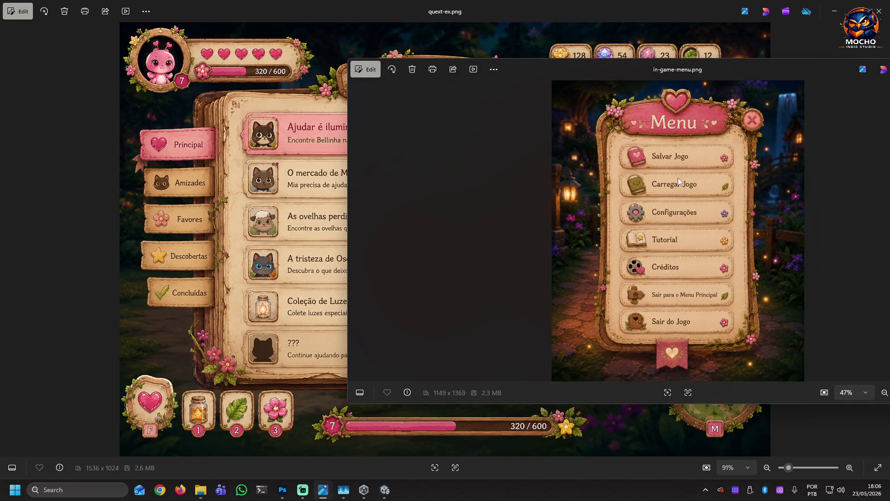
Zoom the menu image to 100% around Salvar Jogo, then close it and quest-ex.png
{"action": "double_click", "coordinate": [696, 149]}
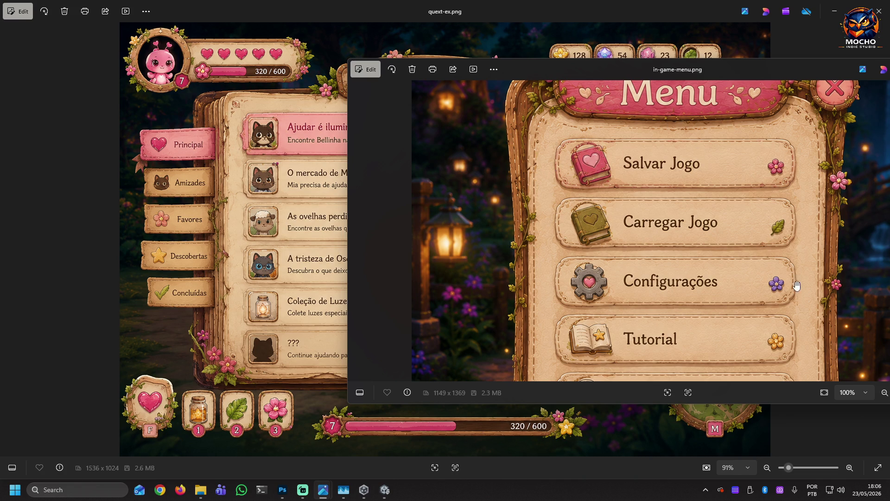
{"action": "key", "text": "alt+F4"}
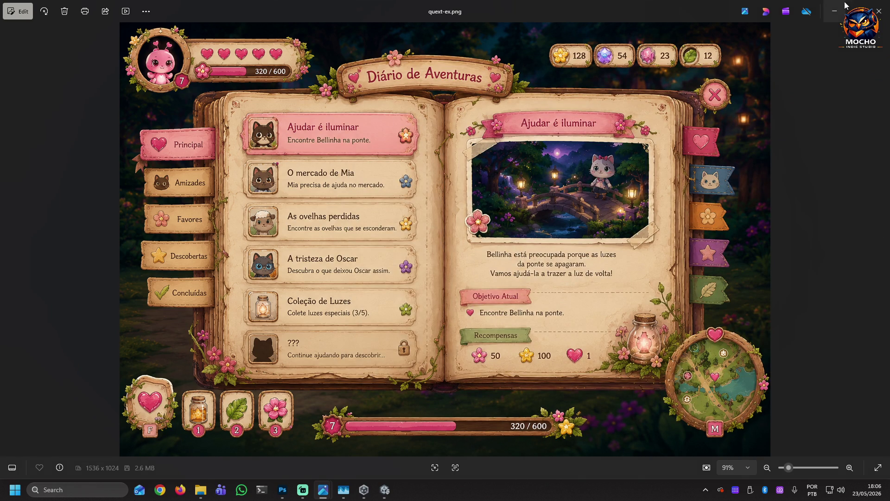
{"action": "left_click", "coordinate": [879, 11]}
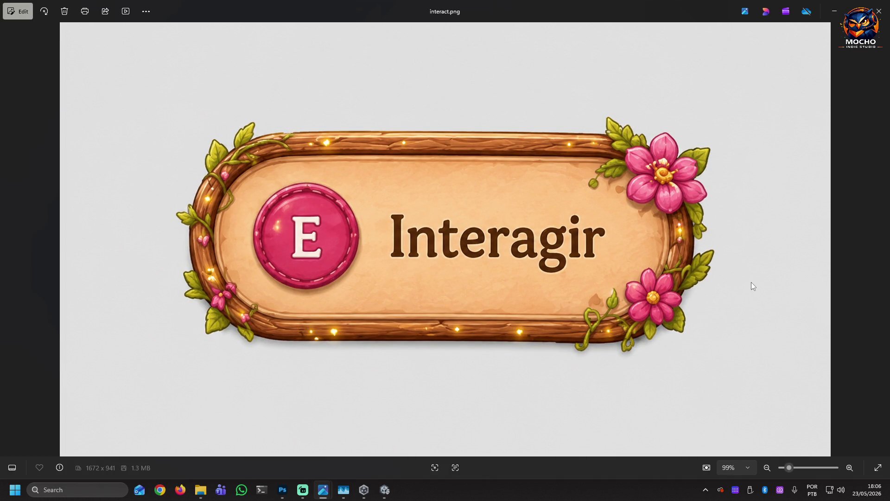
Close interact.png and then lovebar.png to get back to the Unity editor
{"action": "left_click", "coordinate": [879, 11]}
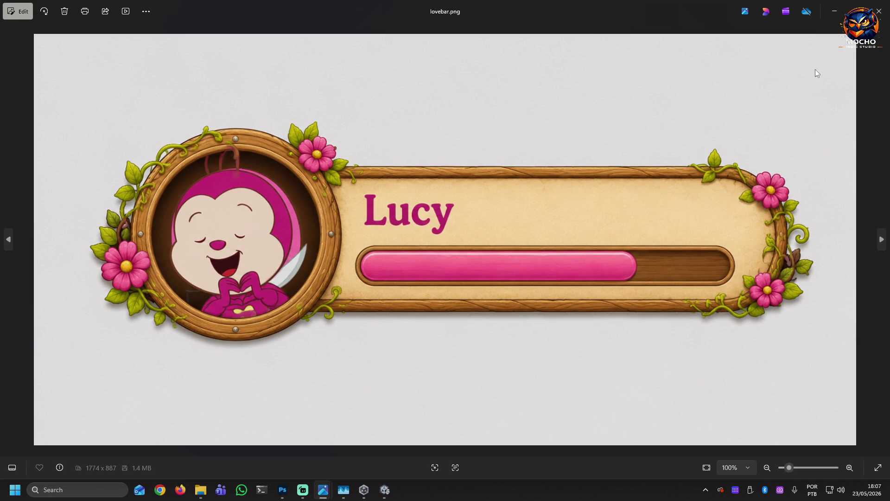
{"action": "left_click", "coordinate": [879, 11]}
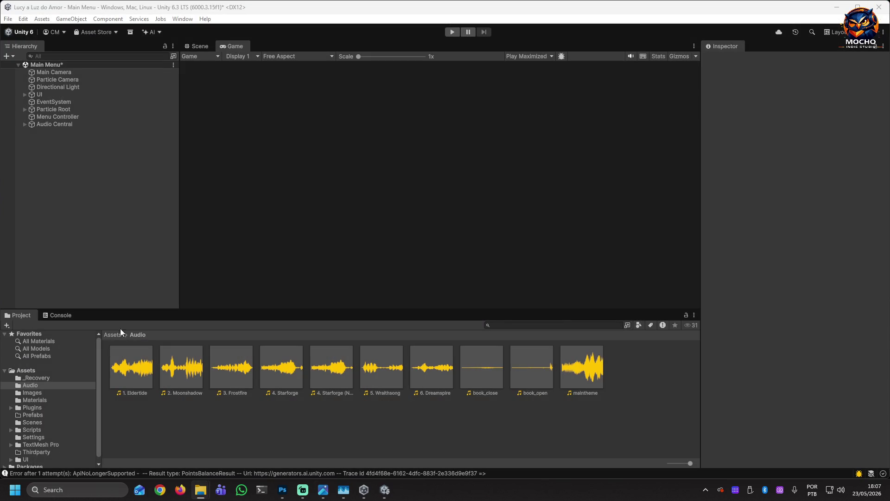
Open the Game scene from the Scenes folder, saving the Main Menu changes first
{"action": "left_click", "coordinate": [33, 423]}
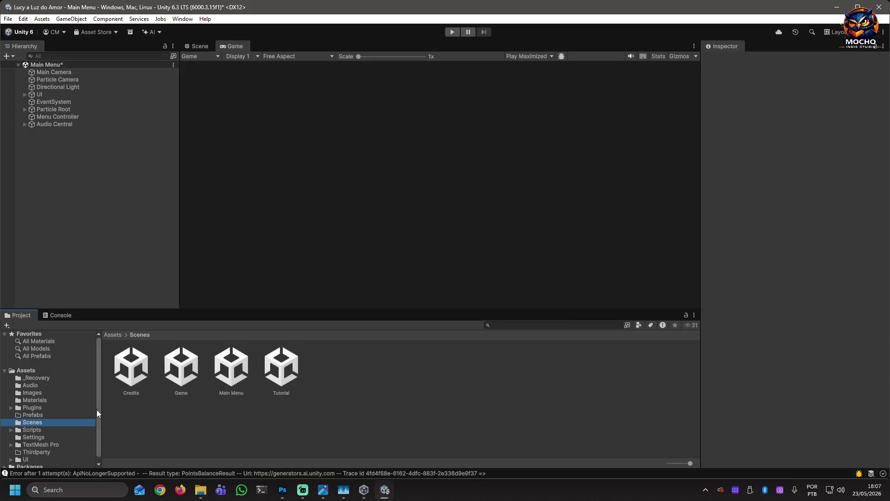
{"action": "double_click", "coordinate": [178, 371]}
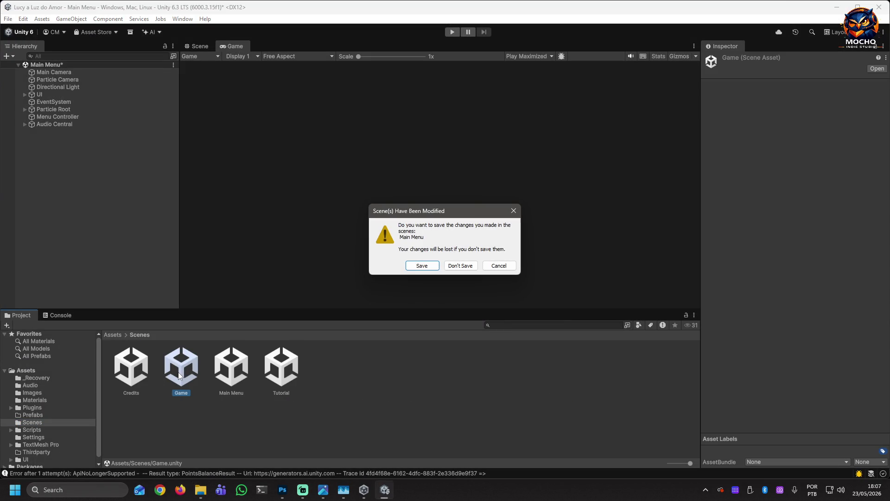
{"action": "left_click", "coordinate": [422, 265]}
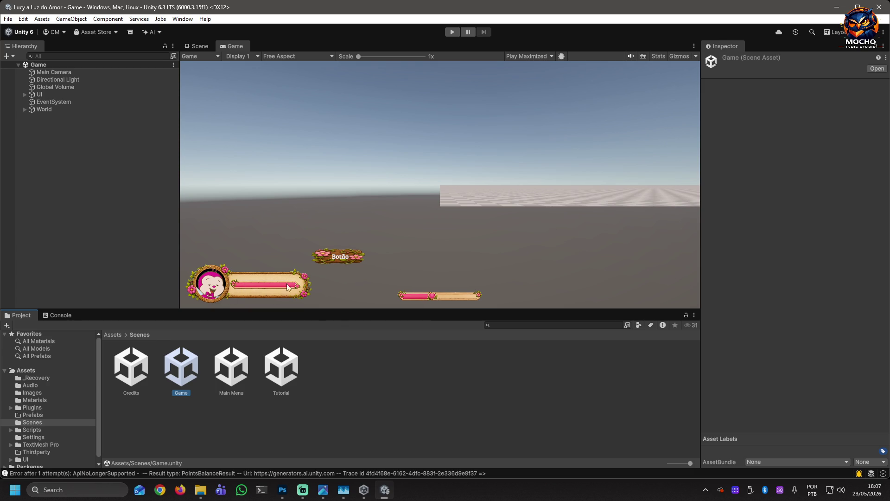
{"action": "left_click", "coordinate": [249, 284]}
Test-play the Game scene, switch Play Maximized to Play Focused, and play it again
{"action": "left_click", "coordinate": [199, 48]}
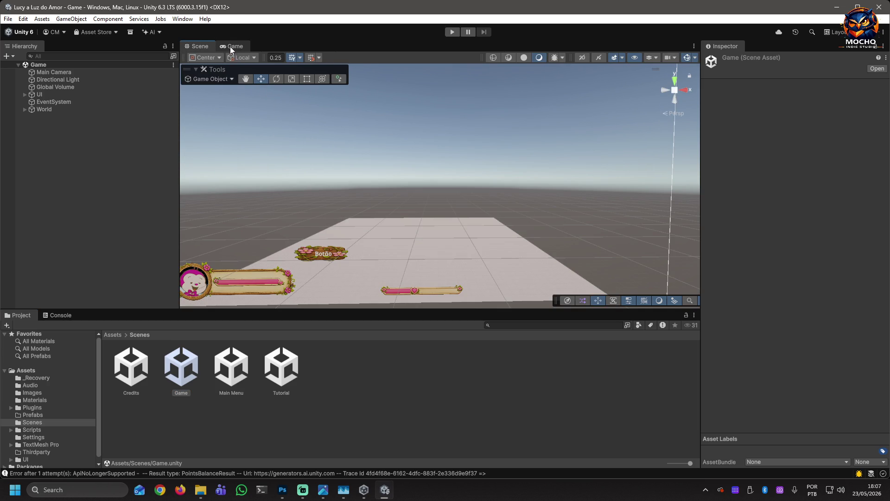
{"action": "left_click", "coordinate": [230, 46]}
{"action": "left_click", "coordinate": [453, 32]}
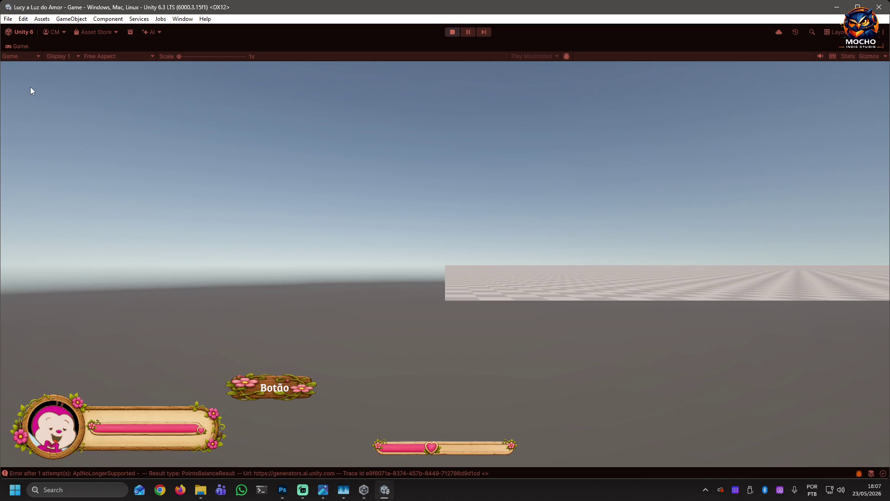
{"action": "left_click", "coordinate": [454, 32]}
{"action": "left_click", "coordinate": [540, 56]}
{"action": "left_click", "coordinate": [540, 66]}
{"action": "left_click", "coordinate": [453, 32]}
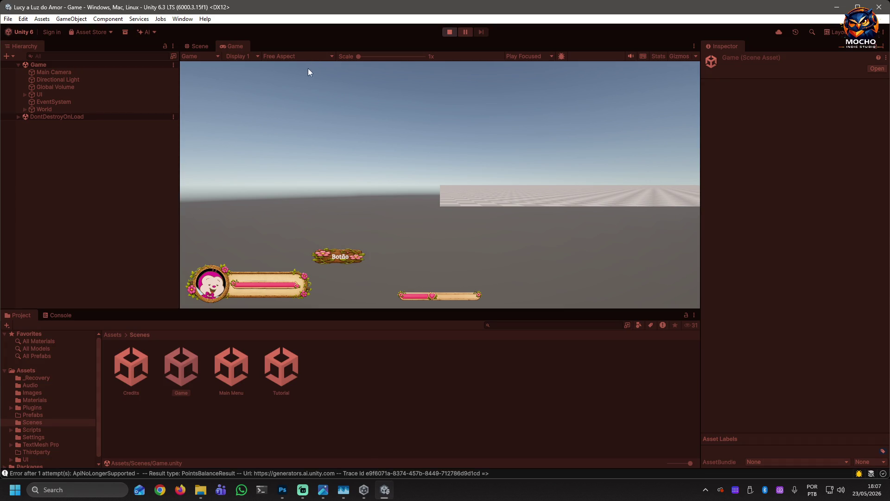
{"action": "left_click", "coordinate": [24, 94]}
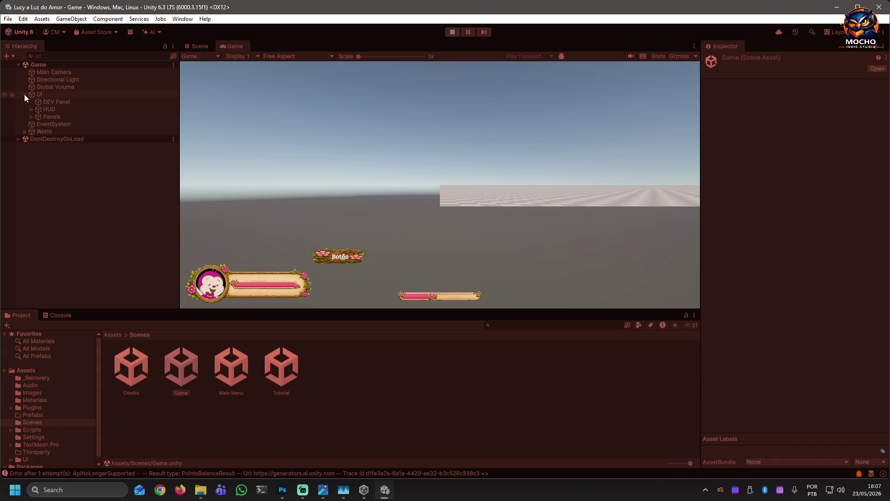
Select UI > HUD > Player Profile, lower Energy, then raise it to 100 before stopping play
{"action": "left_click", "coordinate": [31, 109]}
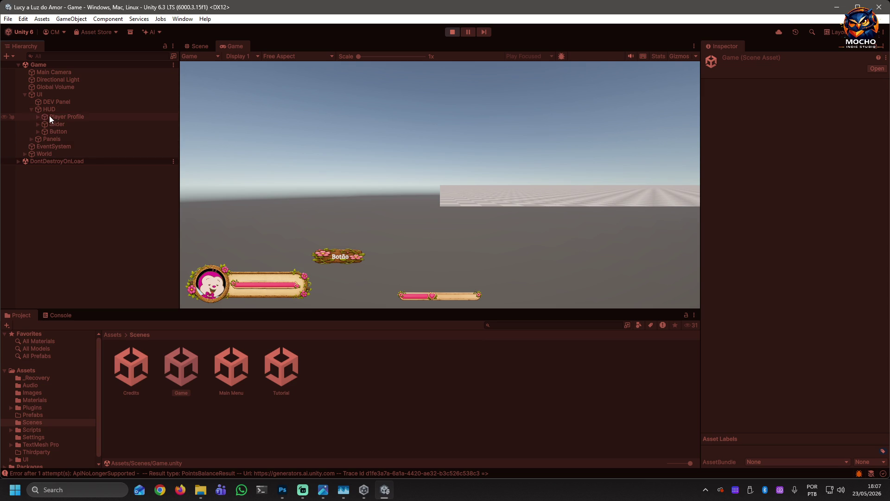
{"action": "left_click", "coordinate": [51, 116]}
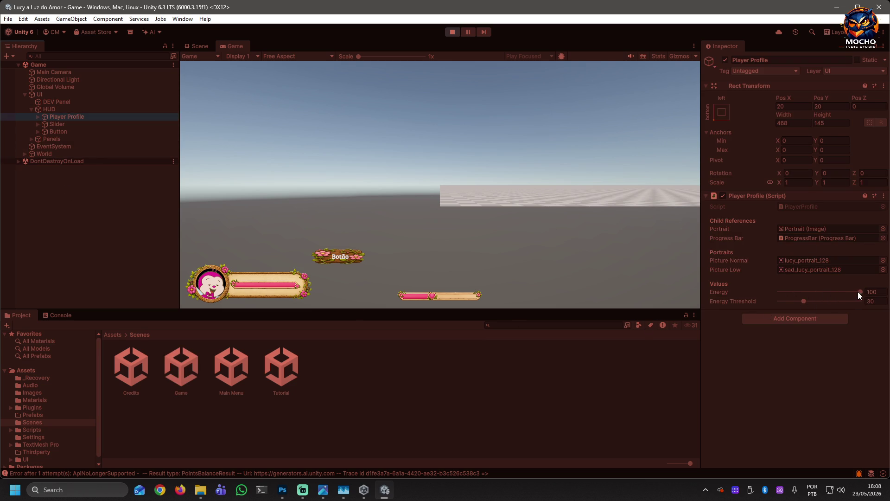
{"action": "left_click_drag", "start_coordinate": [853, 292], "coordinate": [802, 296]}
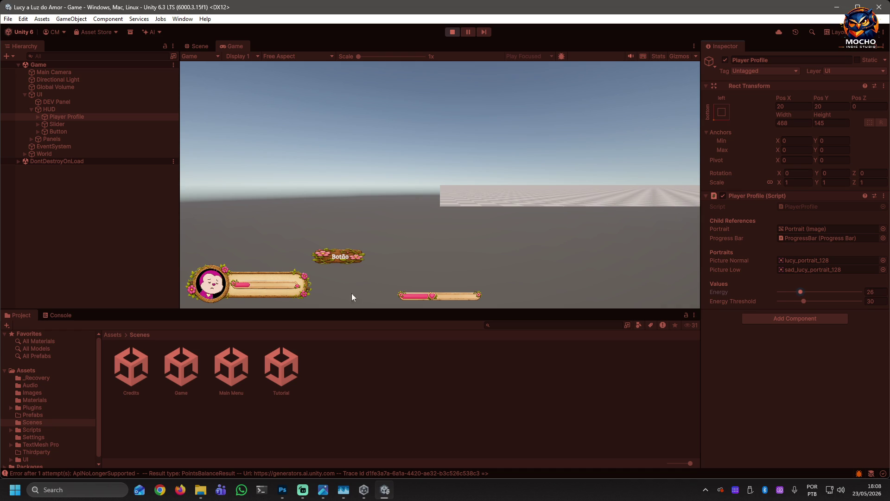
{"action": "left_click_drag", "start_coordinate": [801, 292], "coordinate": [863, 291]}
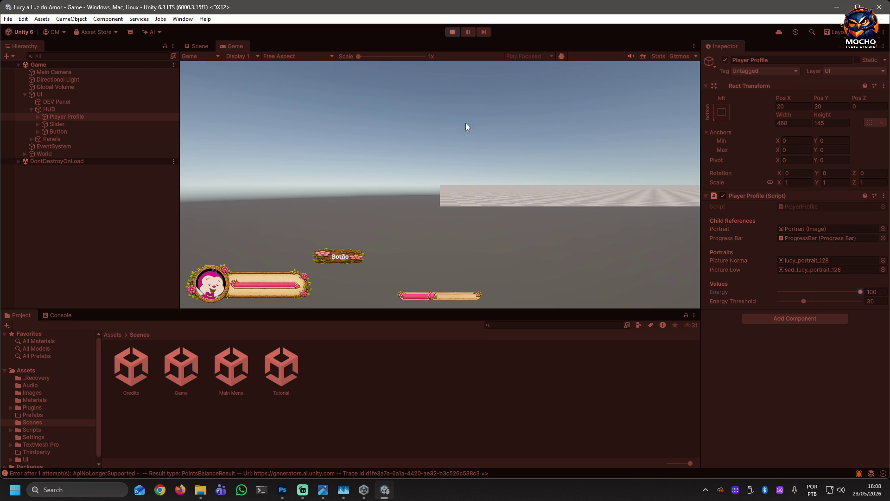
{"action": "left_click", "coordinate": [452, 32]}
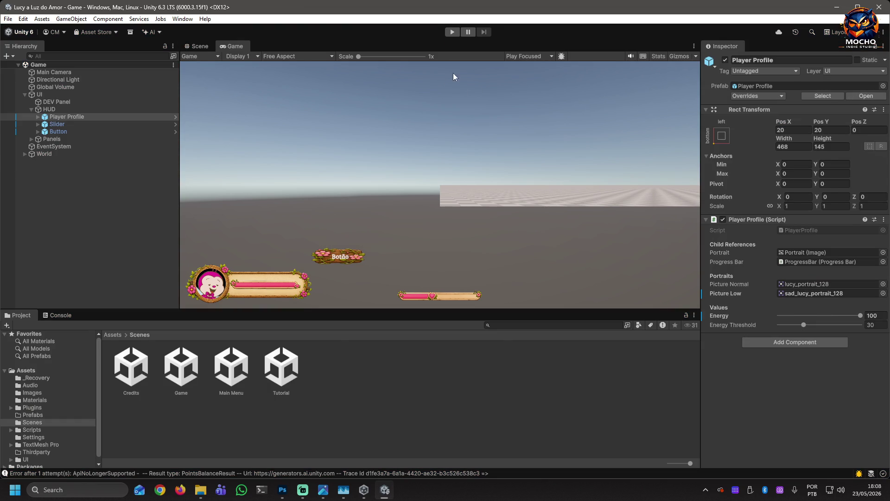
Set the Game view to Full HD (1920x1080) at 1x scale, pan to the HUD, and play
{"action": "left_click", "coordinate": [305, 57]}
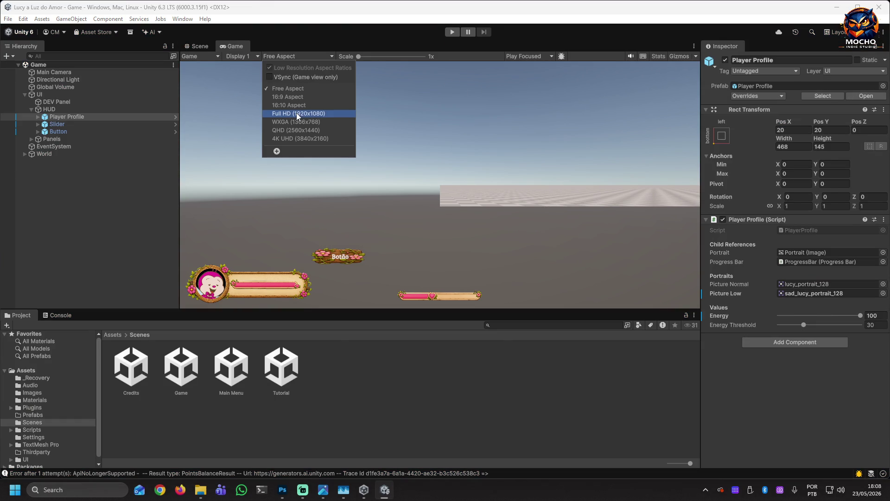
{"action": "left_click", "coordinate": [297, 113]}
{"action": "left_click_drag", "start_coordinate": [365, 56], "coordinate": [379, 58]}
{"action": "mouse_move", "coordinate": [321, 210]}
{"action": "left_mouse_down"}
{"action": "mouse_move", "coordinate": [397, 173]}
{"action": "mouse_move", "coordinate": [439, 186]}
{"action": "left_mouse_up"}
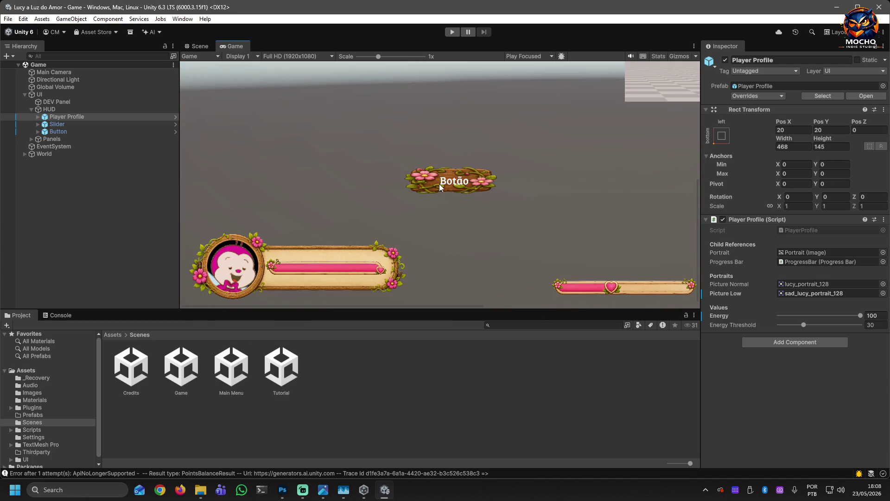
{"action": "left_click", "coordinate": [448, 31]}
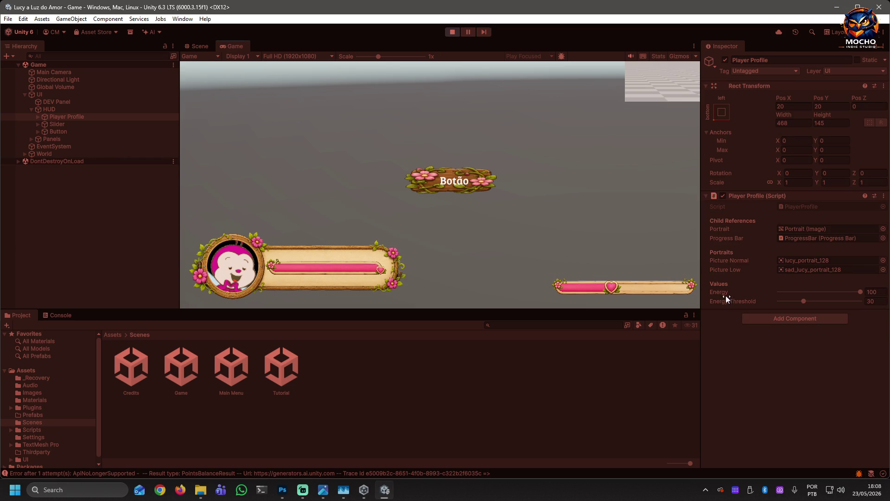
Drag Energy to 50, below the 30 threshold, then up to 44 to swap Lucy's portraits
{"action": "left_click_drag", "start_coordinate": [847, 291], "coordinate": [799, 293]}
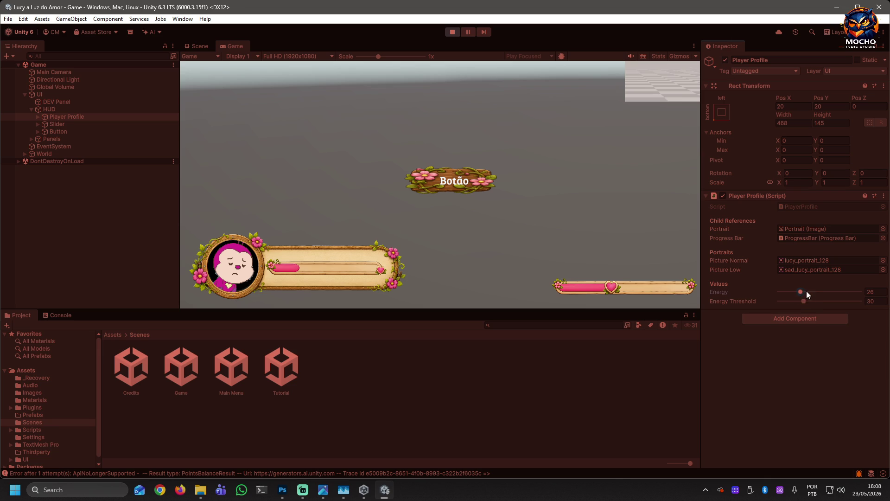
{"action": "mouse_move", "coordinate": [804, 290]}
{"action": "left_mouse_down"}
{"action": "mouse_move", "coordinate": [838, 291]}
{"action": "mouse_move", "coordinate": [794, 291]}
{"action": "mouse_move", "coordinate": [868, 297]}
{"action": "mouse_move", "coordinate": [791, 293]}
{"action": "left_mouse_up"}
{"action": "left_click_drag", "start_coordinate": [792, 291], "coordinate": [815, 291]}
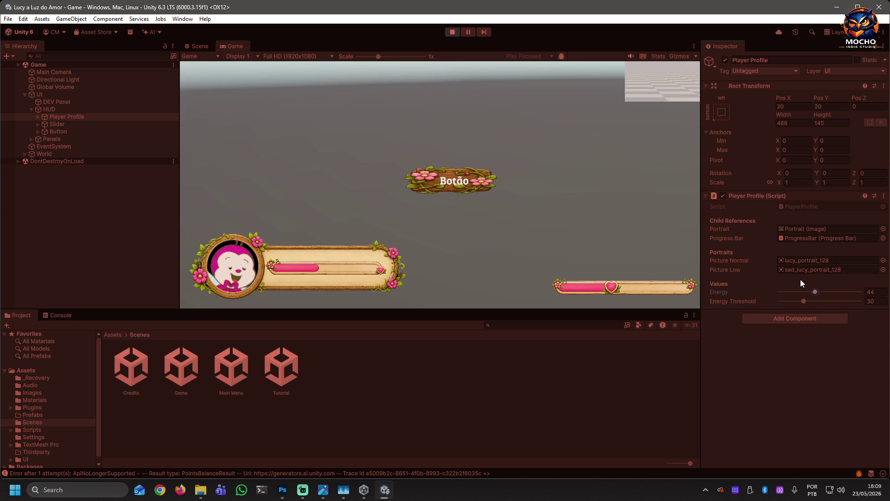
Click along the in-game heart slider's track, then drag it lower to change its value
{"action": "left_click", "coordinate": [632, 295]}
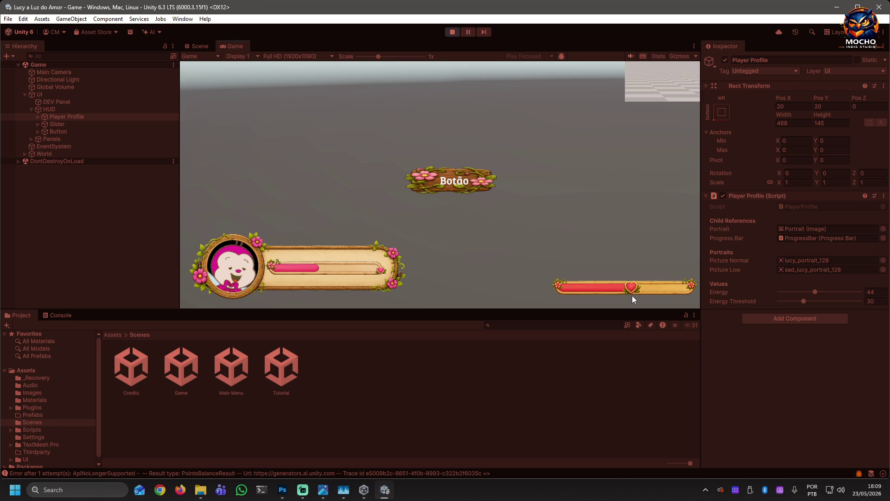
{"action": "left_click", "coordinate": [675, 295]}
{"action": "left_click", "coordinate": [647, 292]}
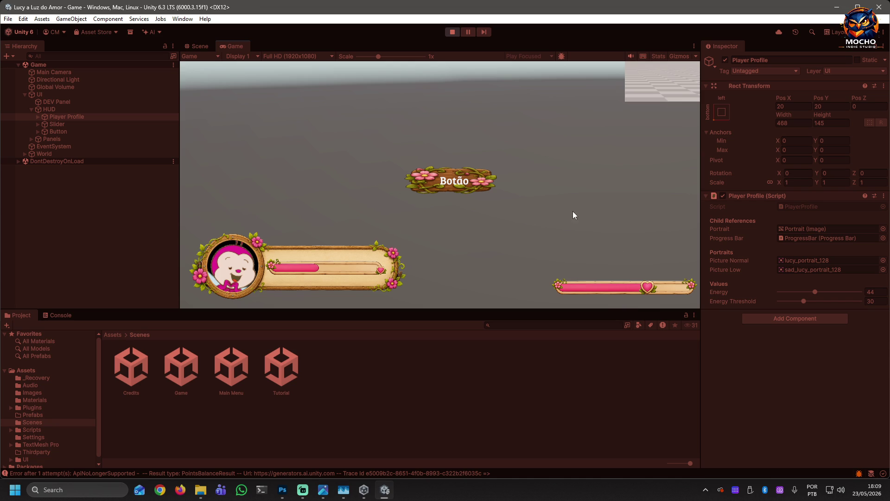
{"action": "mouse_move", "coordinate": [605, 291]}
{"action": "left_mouse_down"}
{"action": "mouse_move", "coordinate": [659, 291]}
{"action": "mouse_move", "coordinate": [590, 292]}
{"action": "left_mouse_up"}
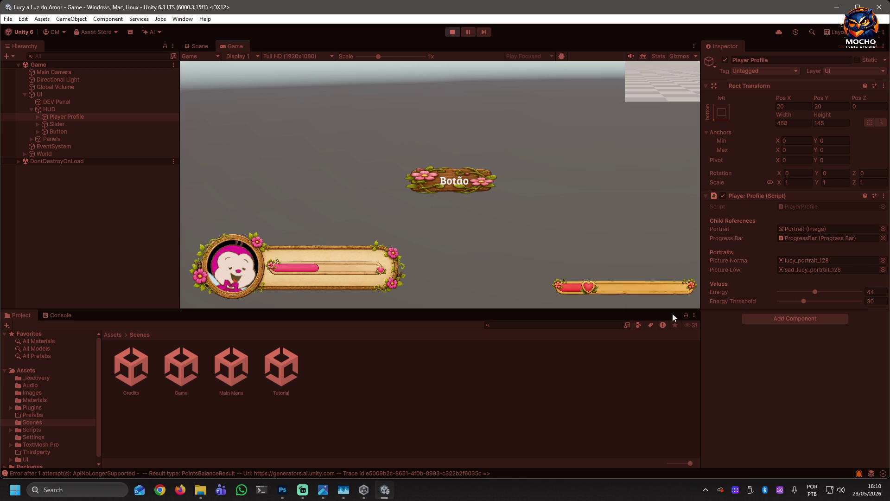
Test the Slider Value at 29, 37, 43.8 and 41.4, and preview its disabled greyed-out state
{"action": "left_click", "coordinate": [54, 124]}
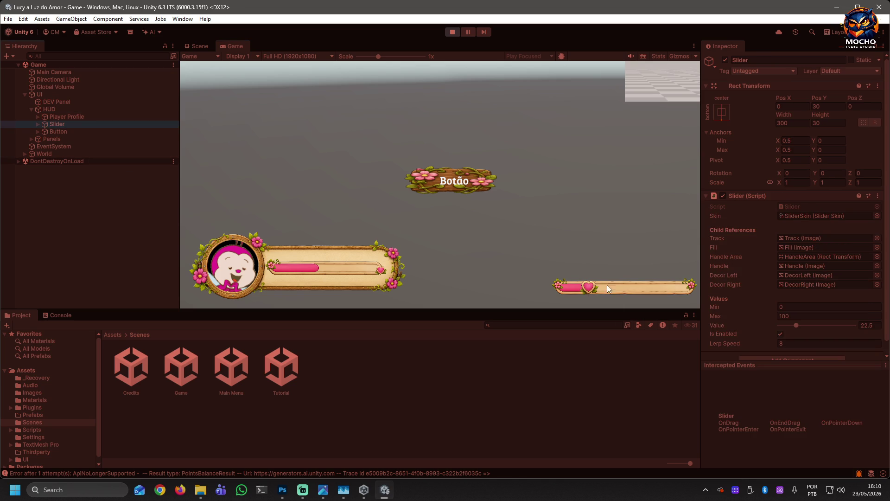
{"action": "left_click_drag", "start_coordinate": [793, 326], "coordinate": [801, 325]}
{"action": "left_click", "coordinate": [783, 332]}
{"action": "left_click", "coordinate": [780, 332]}
{"action": "left_click_drag", "start_coordinate": [807, 324], "coordinate": [808, 325]}
{"action": "left_click", "coordinate": [781, 334]}
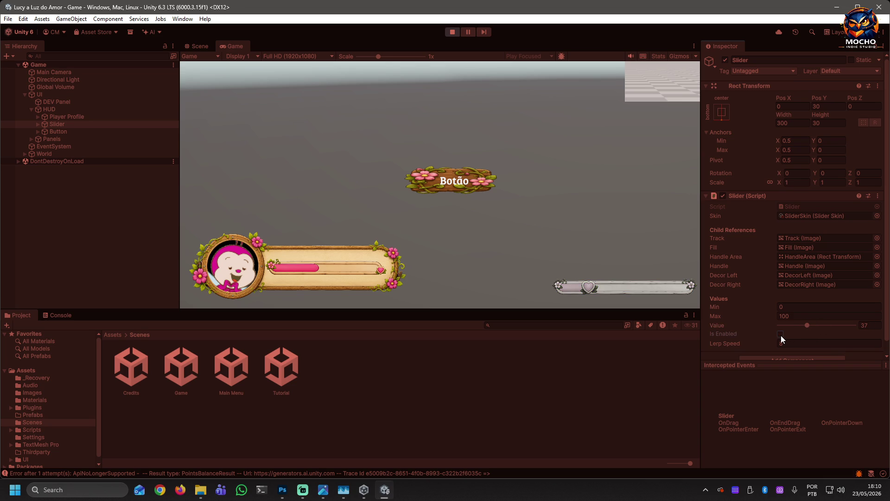
{"action": "left_click_drag", "start_coordinate": [589, 287], "coordinate": [630, 291]}
{"action": "left_click", "coordinate": [780, 334]}
{"action": "mouse_move", "coordinate": [806, 325]}
{"action": "left_mouse_down"}
{"action": "mouse_move", "coordinate": [839, 325]}
{"action": "mouse_move", "coordinate": [816, 325]}
{"action": "left_mouse_up"}
{"action": "left_click", "coordinate": [811, 326]}
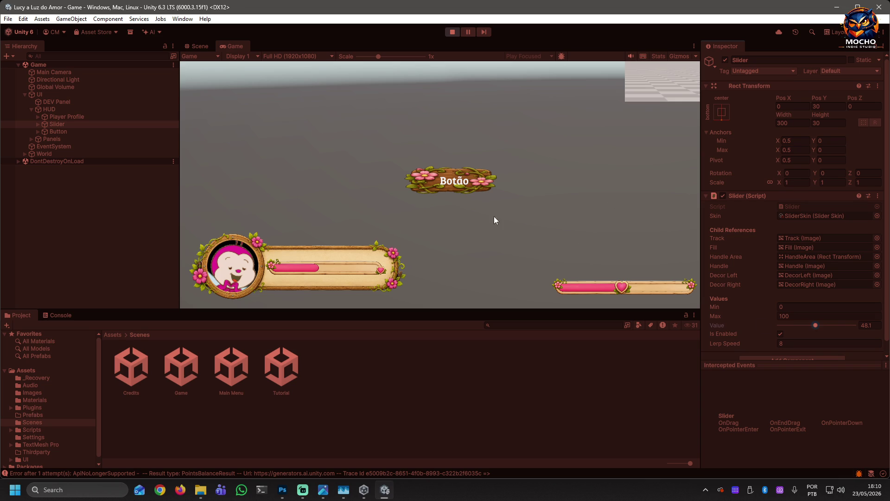
Slide the heart slider between about 75 and 58 in the Game view, leaving it near 49
{"action": "mouse_move", "coordinate": [621, 287]}
{"action": "left_mouse_down"}
{"action": "mouse_move", "coordinate": [698, 288]}
{"action": "mouse_move", "coordinate": [556, 288]}
{"action": "mouse_move", "coordinate": [633, 288]}
{"action": "left_mouse_up"}
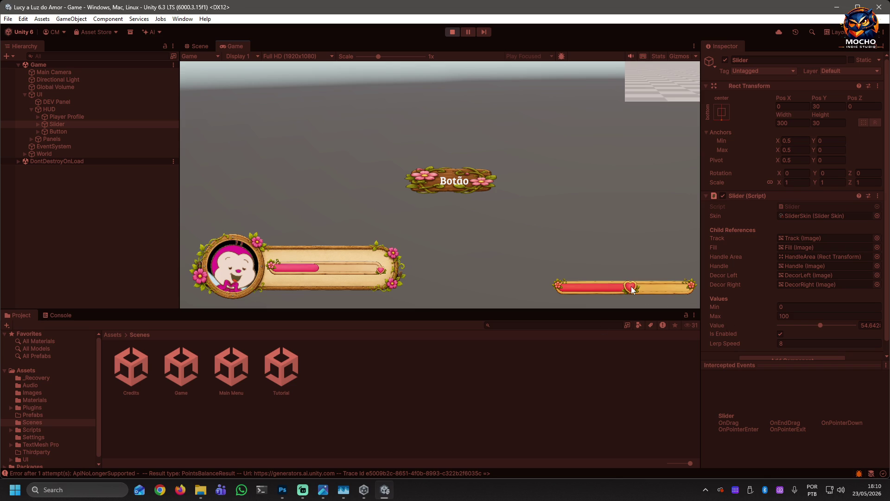
{"action": "mouse_move", "coordinate": [632, 288]}
{"action": "left_mouse_down"}
{"action": "mouse_move", "coordinate": [658, 288]}
{"action": "mouse_move", "coordinate": [624, 289]}
{"action": "left_mouse_up"}
{"action": "left_click_drag", "start_coordinate": [624, 290], "coordinate": [635, 294]}
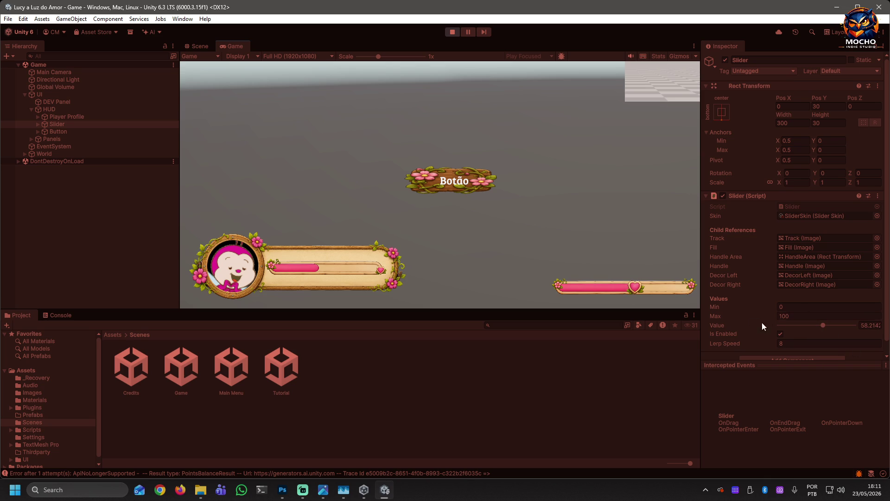
{"action": "left_click_drag", "start_coordinate": [824, 324], "coordinate": [816, 325]}
{"action": "left_click", "coordinate": [633, 287]}
{"action": "left_click_drag", "start_coordinate": [641, 290], "coordinate": [624, 288]}
{"action": "left_click", "coordinate": [54, 131]}
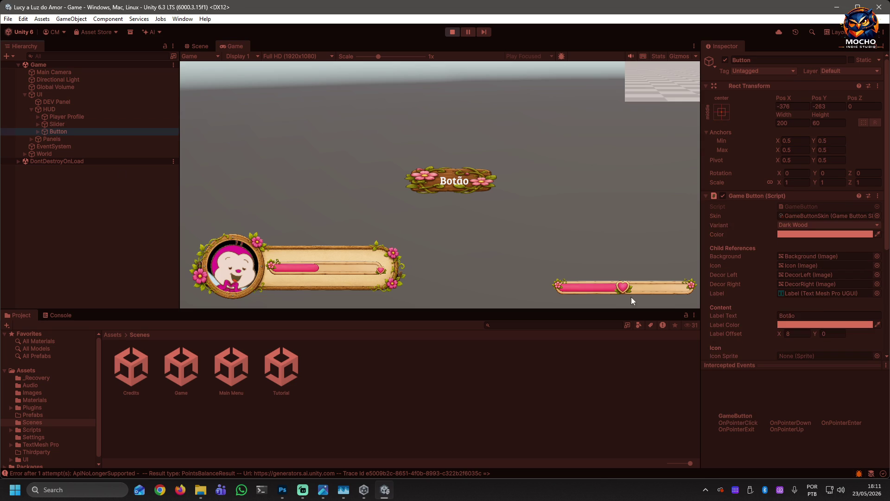
Preview the button as the Wooden variant, then Banner, and stop Play mode
{"action": "scroll", "coordinate": [756, 339], "scroll_direction": "down", "scroll_amount": 5}
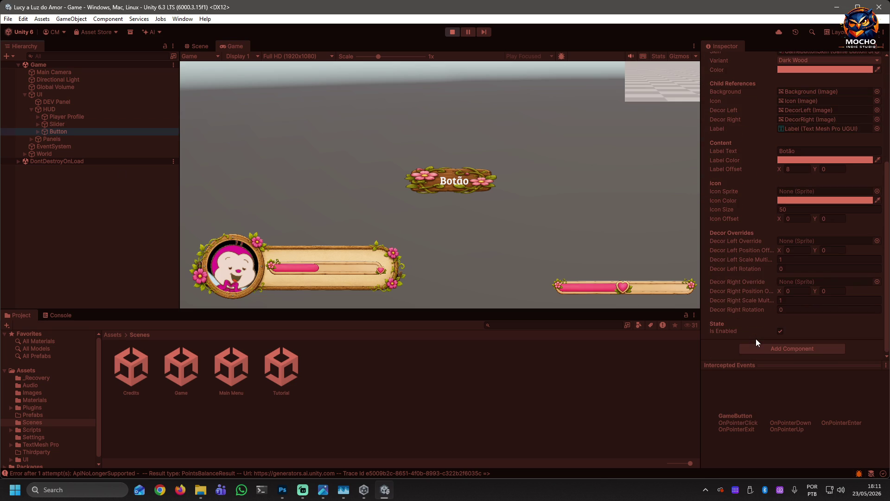
{"action": "scroll", "coordinate": [756, 342], "scroll_direction": "up", "scroll_amount": 2}
{"action": "scroll", "coordinate": [755, 339], "scroll_direction": "up", "scroll_amount": 1}
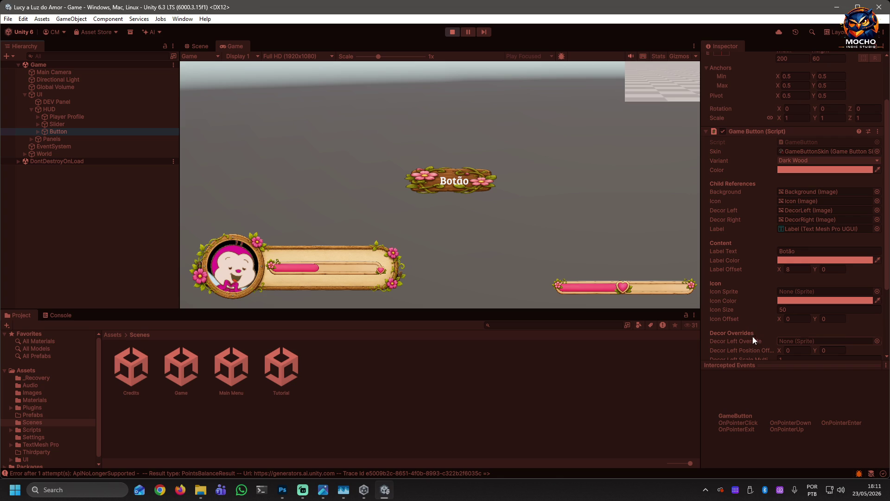
{"action": "left_click", "coordinate": [833, 160]}
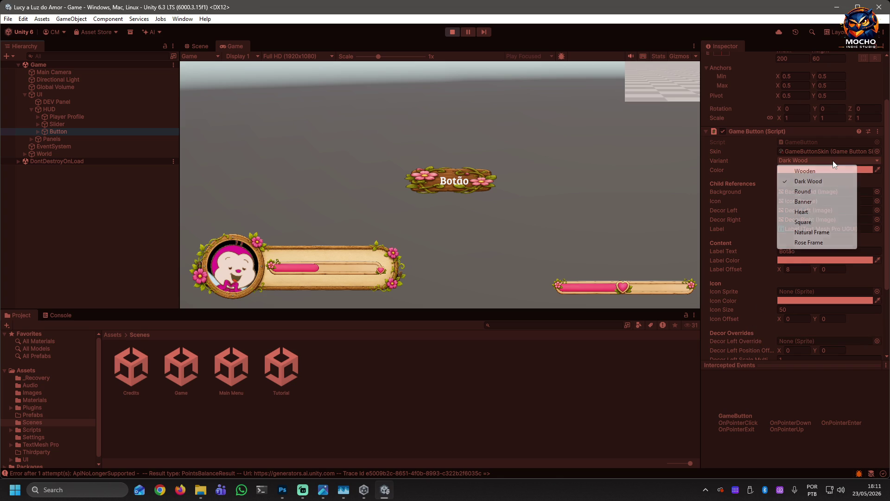
{"action": "left_click", "coordinate": [814, 172]}
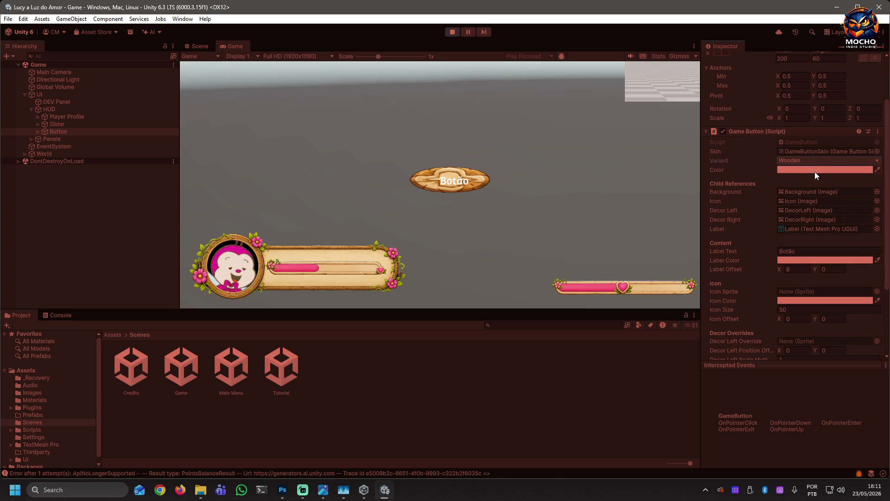
{"action": "left_click", "coordinate": [822, 160]}
{"action": "left_click", "coordinate": [809, 202]}
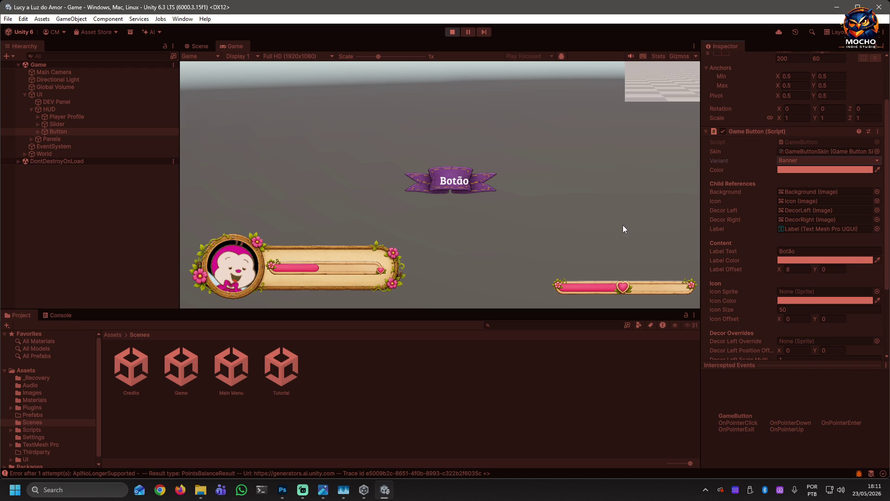
{"action": "left_click", "coordinate": [452, 32]}
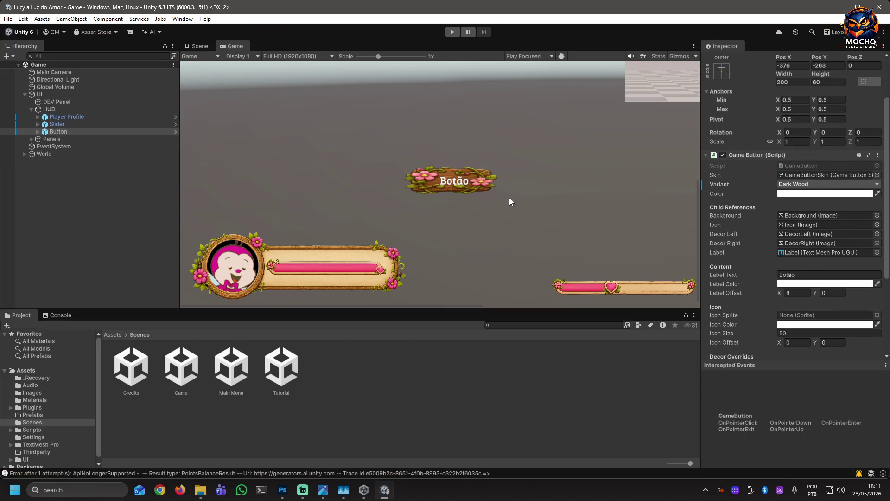
Change the button Background image's Pixels Per Unit Multiplier from 0.2 to 2
{"action": "left_click", "coordinate": [37, 131]}
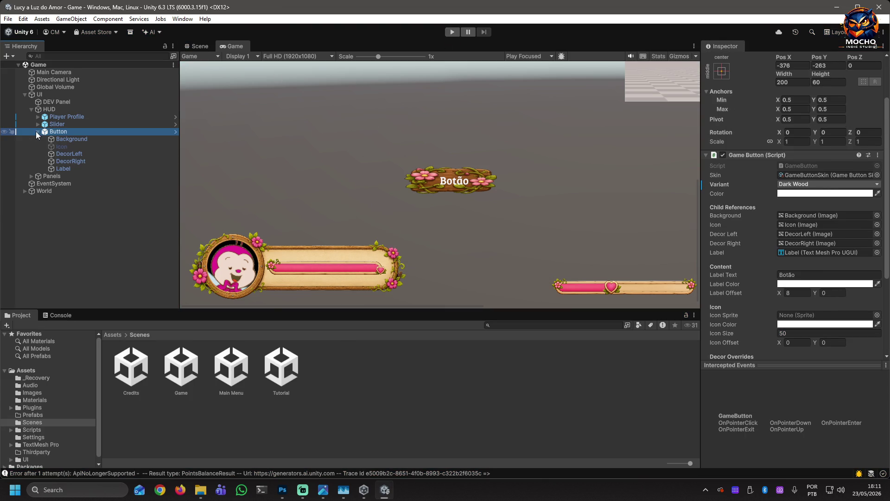
{"action": "left_click", "coordinate": [67, 138]}
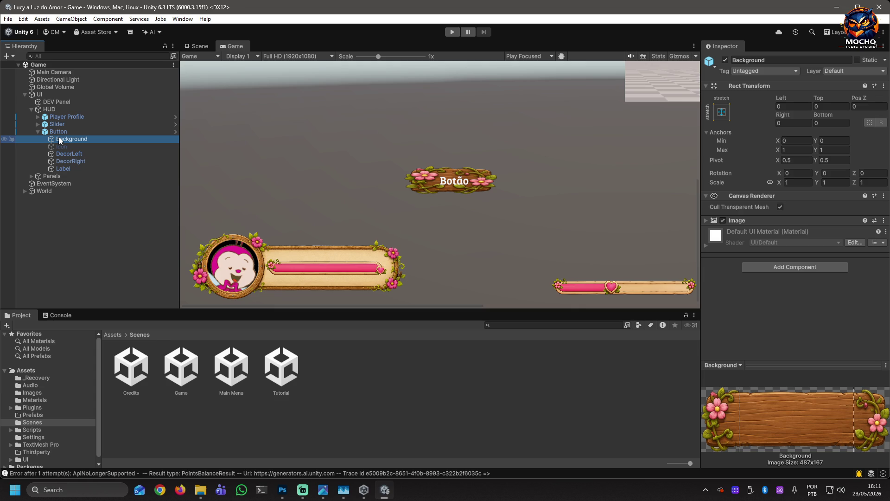
{"action": "left_click", "coordinate": [705, 220]}
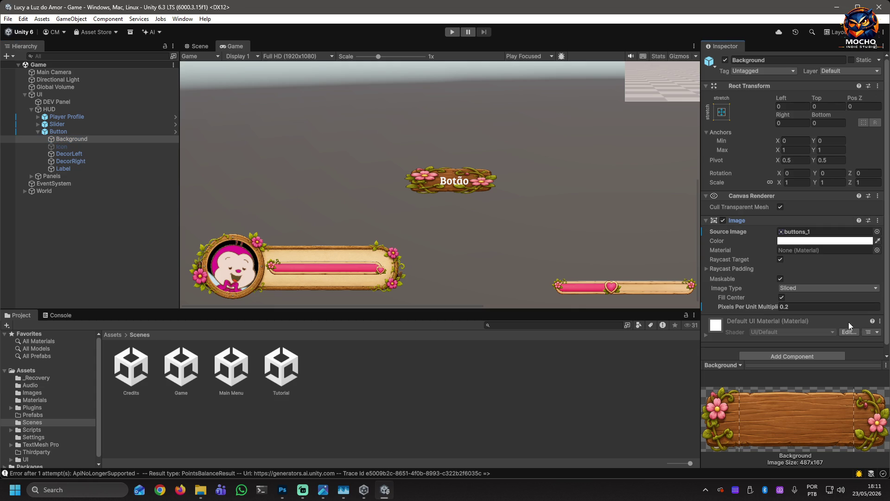
{"action": "left_click", "coordinate": [817, 306]}
{"action": "type", "text": "1"}
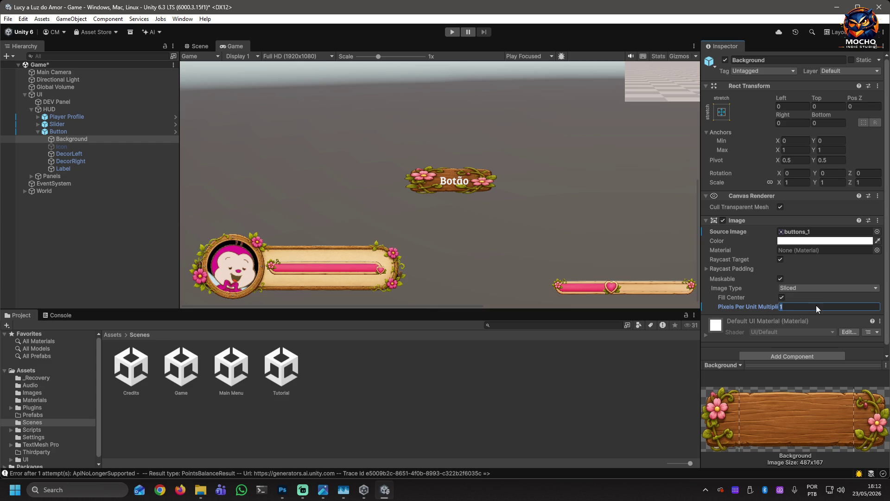
{"action": "key", "text": "BackSpace"}
{"action": "type", "text": "3"}
{"action": "key", "text": "BackSpace"}
{"action": "type", "text": "2"}
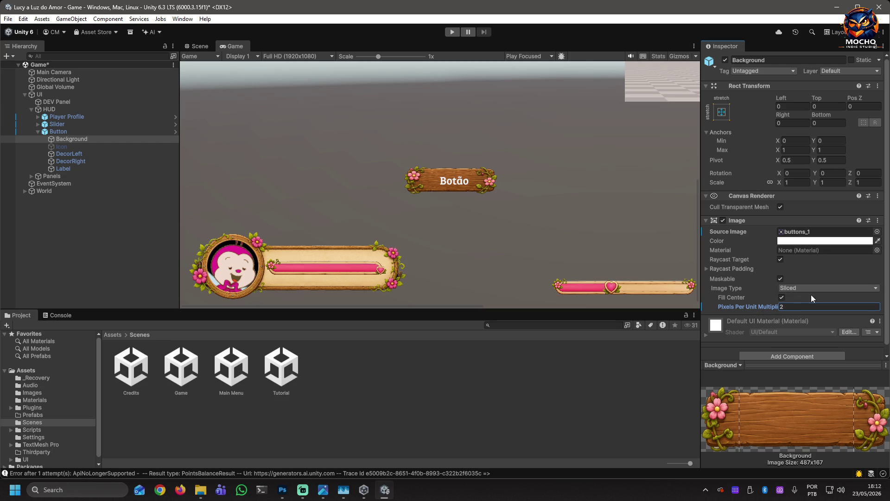
{"action": "left_click", "coordinate": [64, 130]}
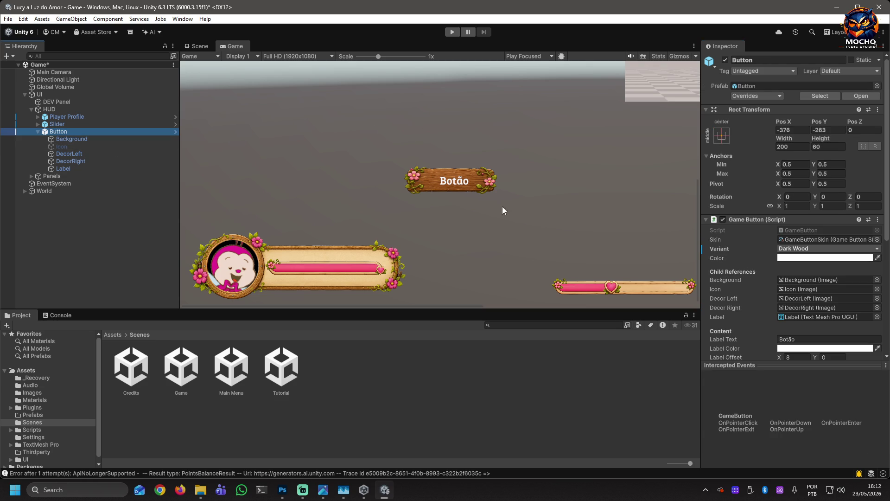
Cycle Botão's variant through Wooden, Dark Wood, Round, Banner and Heart, ending on Square
{"action": "left_click", "coordinate": [876, 251]}
{"action": "left_click", "coordinate": [829, 260]}
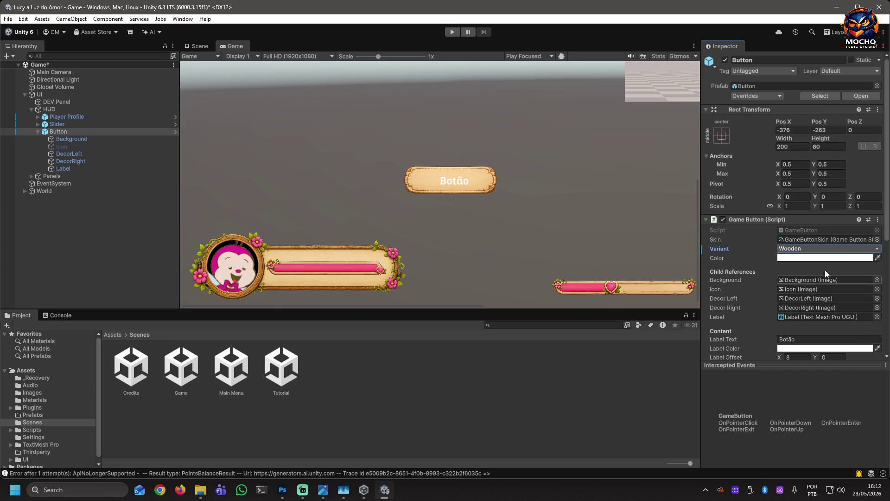
{"action": "left_click", "coordinate": [854, 249]}
{"action": "left_click", "coordinate": [819, 269]}
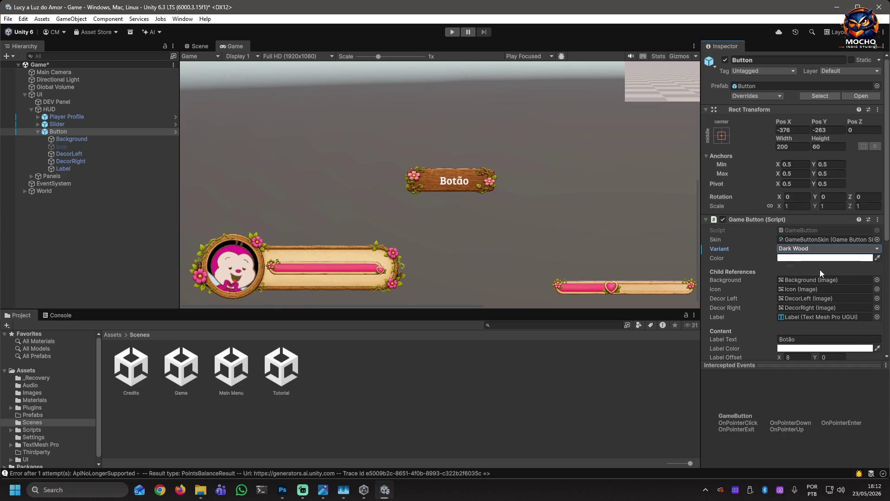
{"action": "left_click", "coordinate": [837, 249]}
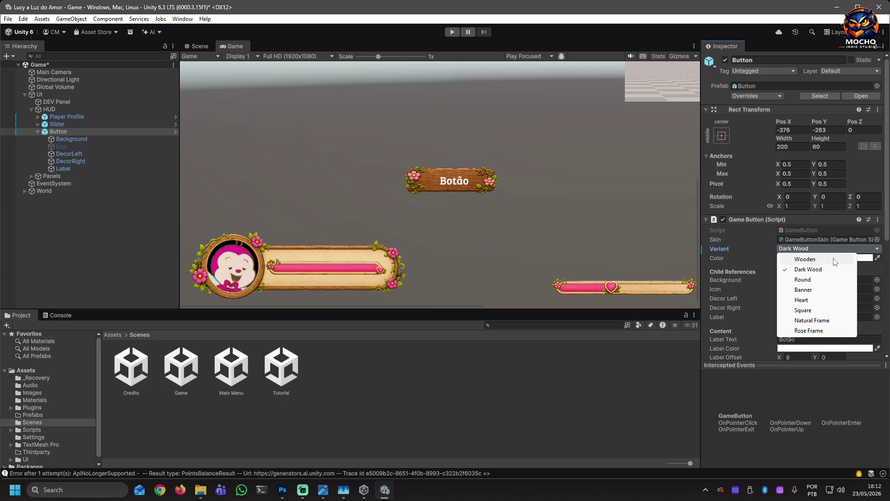
{"action": "left_click", "coordinate": [813, 280]}
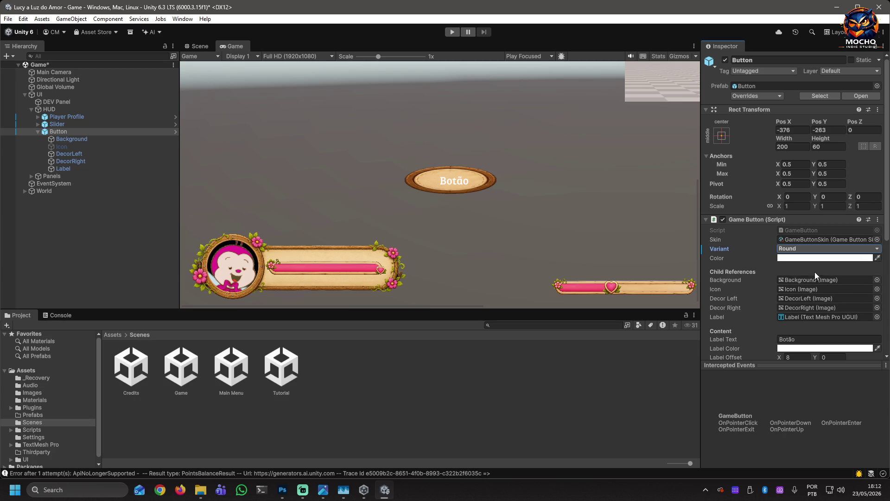
{"action": "left_click", "coordinate": [837, 249]}
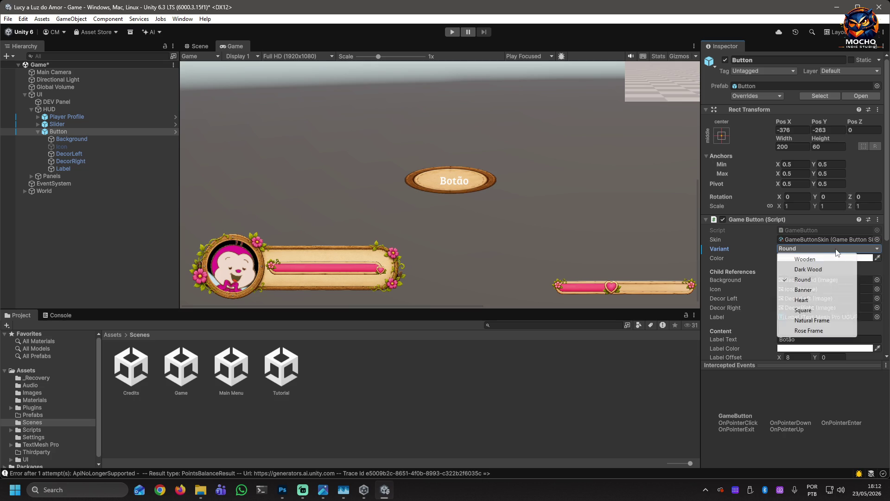
{"action": "left_click", "coordinate": [810, 289]}
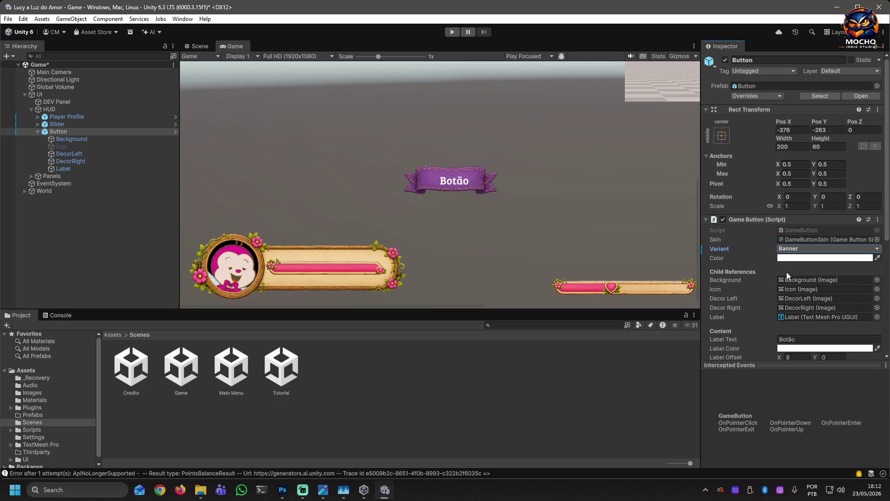
{"action": "left_click", "coordinate": [817, 249]}
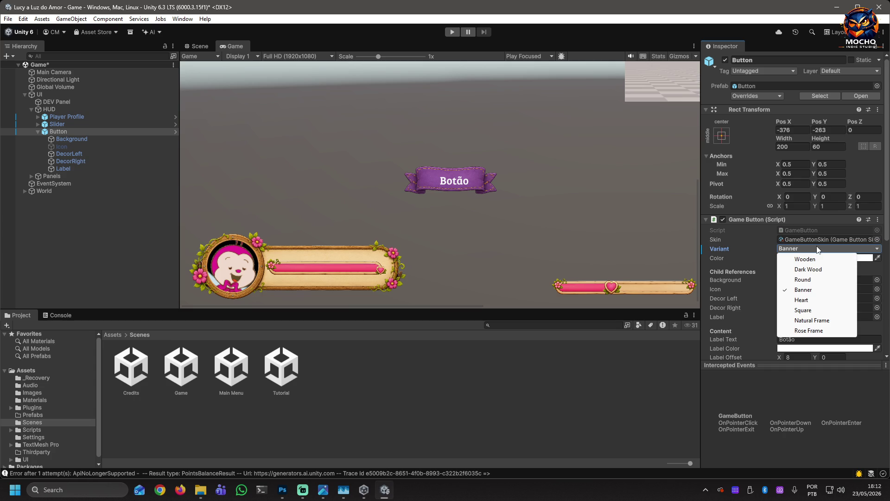
{"action": "left_click", "coordinate": [815, 298]}
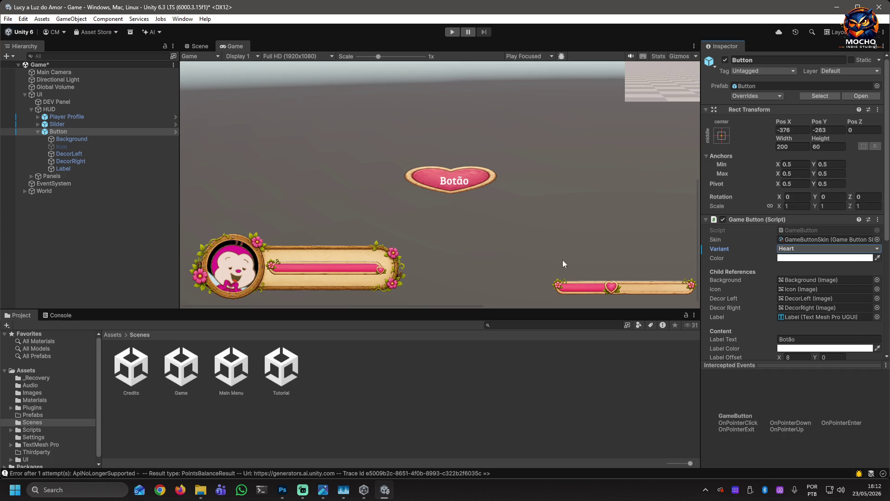
{"action": "left_click", "coordinate": [816, 248]}
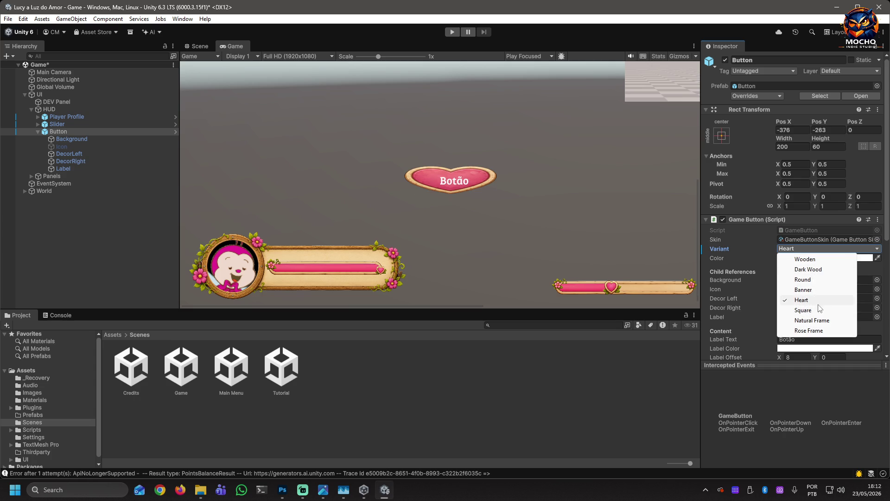
{"action": "left_click", "coordinate": [810, 307]}
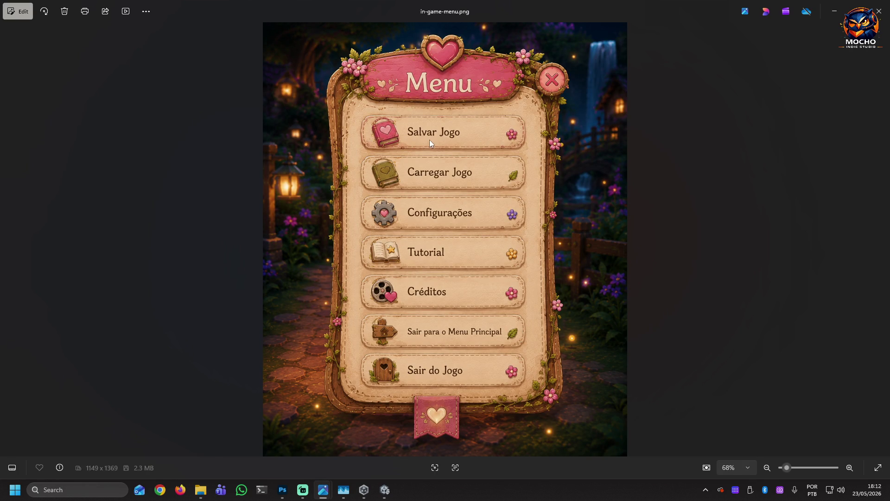
Close the in-game-menu.png reference mockup and return to Unity
{"action": "left_click", "coordinate": [879, 11]}
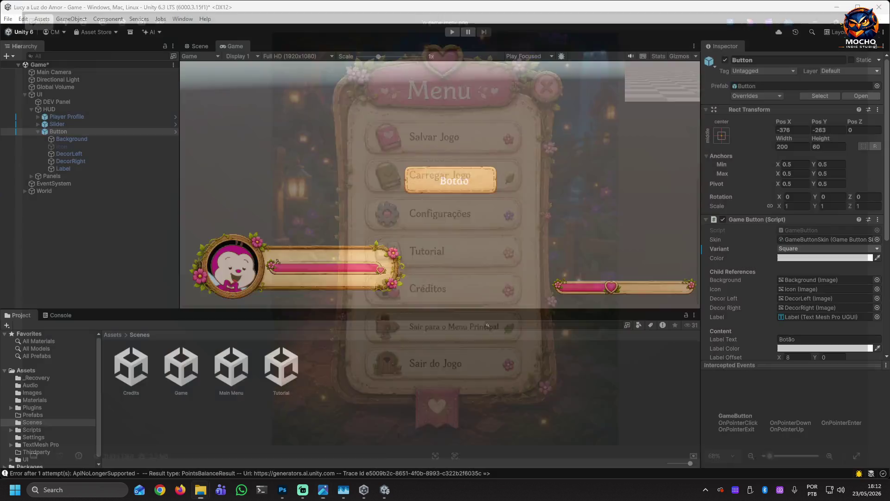
Try the Natural Frame, Rose Frame and Heart variants on Botão, then settle on Wooden
{"action": "left_click", "coordinate": [825, 249]}
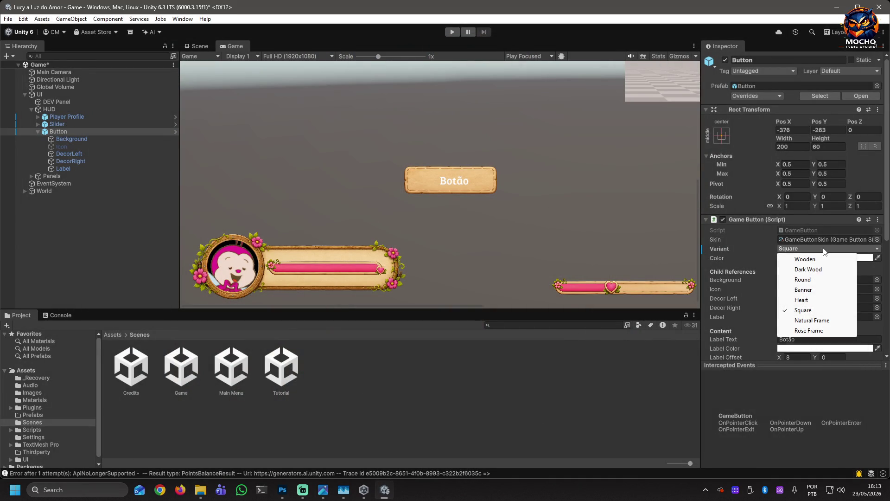
{"action": "left_click", "coordinate": [811, 319]}
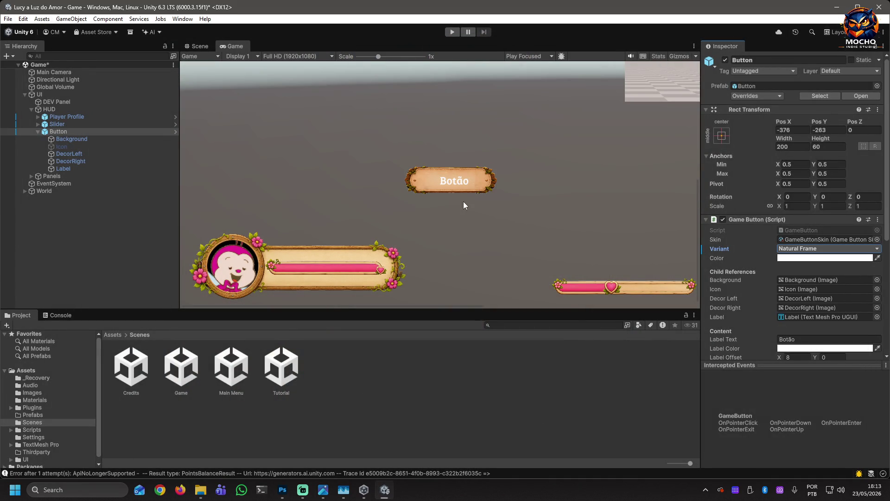
{"action": "left_click", "coordinate": [825, 248]}
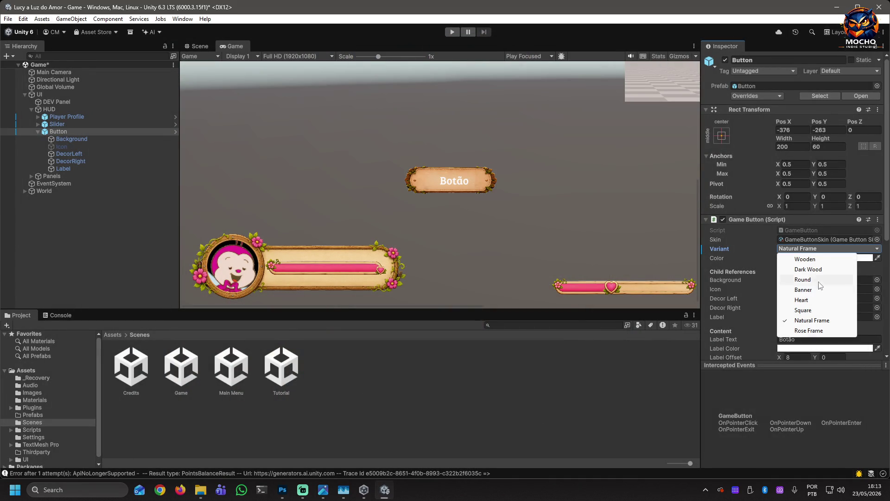
{"action": "left_click", "coordinate": [811, 330]}
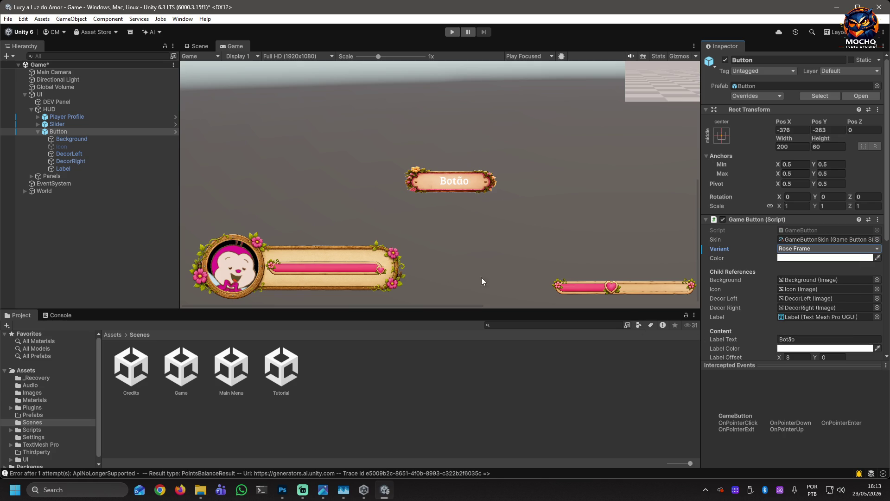
{"action": "left_click", "coordinate": [822, 248]}
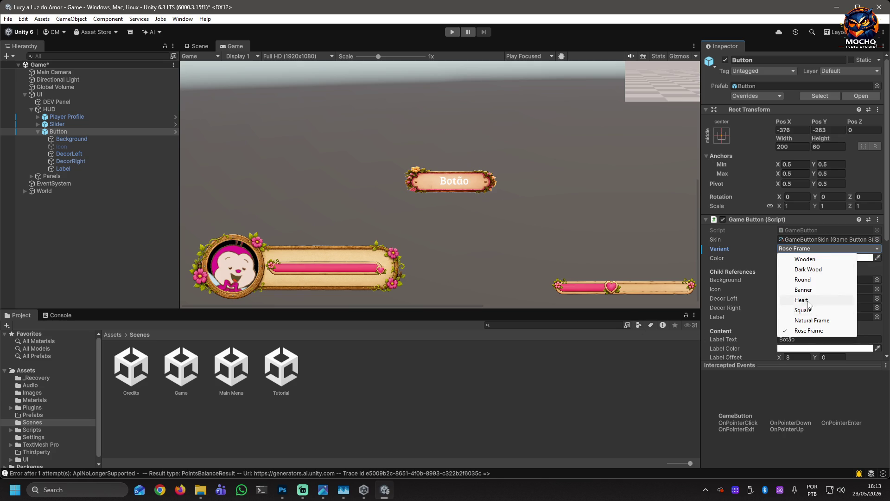
{"action": "left_click", "coordinate": [805, 299]}
{"action": "left_click", "coordinate": [820, 250]}
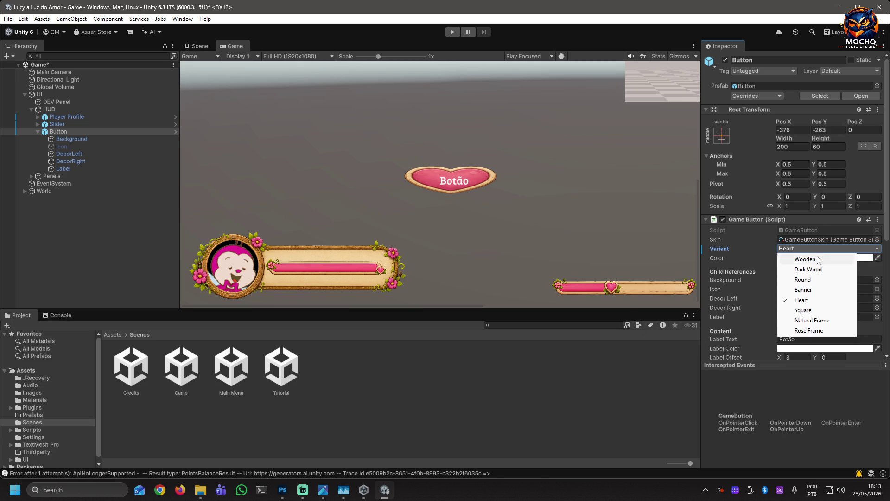
{"action": "left_click", "coordinate": [817, 260]}
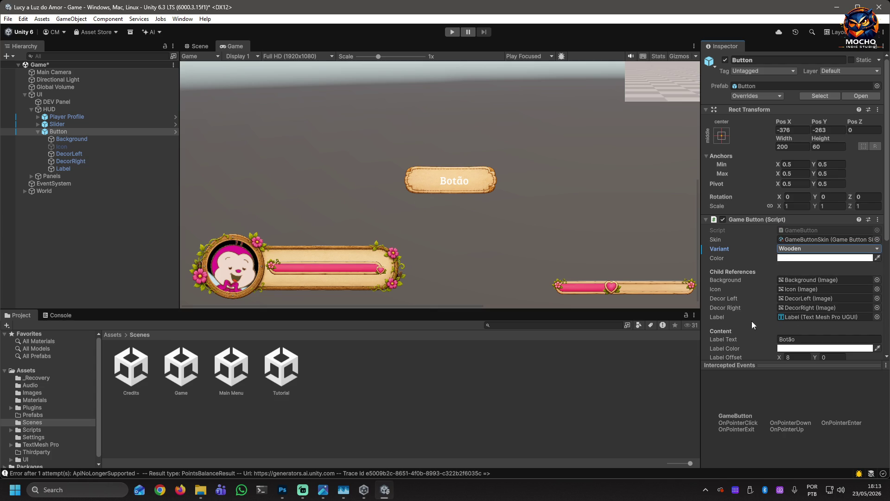
Change Botão's Label Color from white to a muted grey-pink (9D7777)
{"action": "scroll", "coordinate": [753, 280], "scroll_direction": "down", "scroll_amount": 3}
{"action": "scroll", "coordinate": [753, 280], "scroll_direction": "down", "scroll_amount": 4}
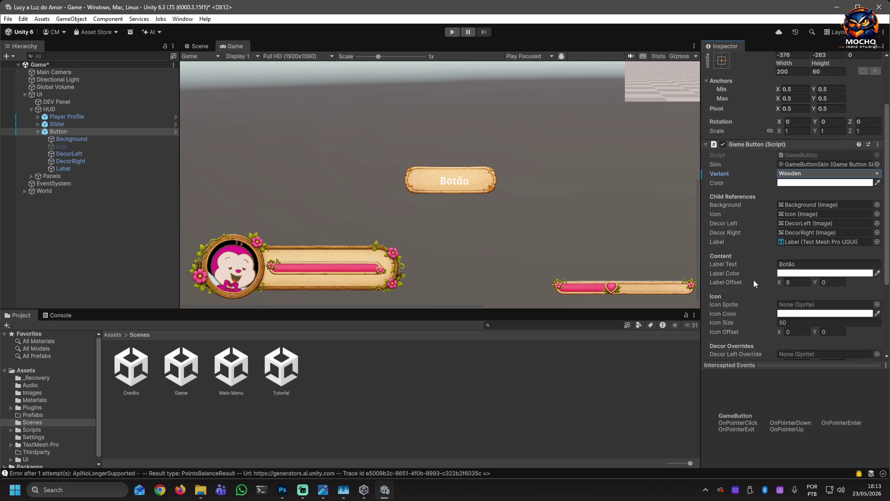
{"action": "scroll", "coordinate": [753, 280], "scroll_direction": "down", "scroll_amount": 2}
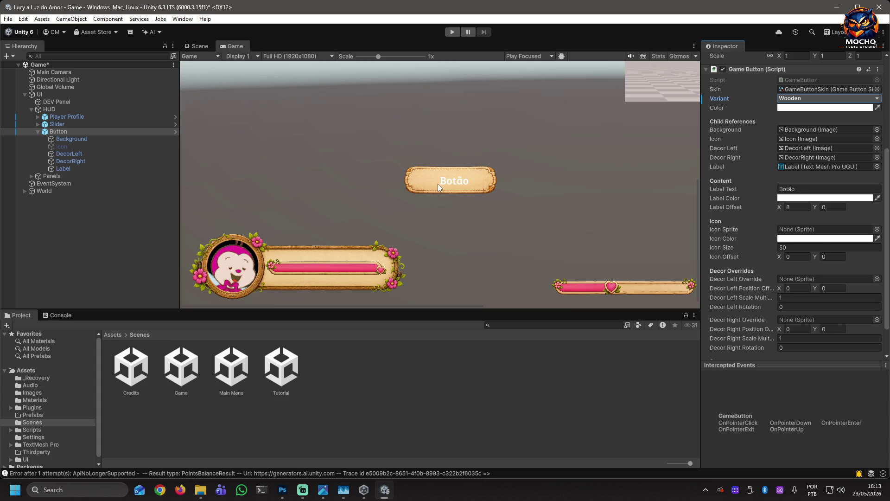
{"action": "left_click", "coordinate": [819, 198]}
{"action": "left_click_drag", "start_coordinate": [820, 263], "coordinate": [828, 280]}
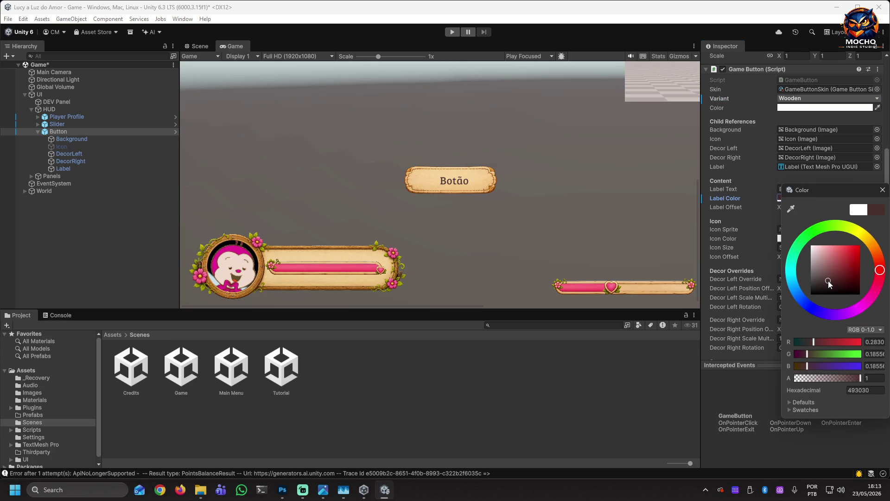
Apply the saved Button Text swatch (5C2F20 brown) as the Botão label colour
{"action": "left_click", "coordinate": [883, 194]}
{"action": "left_click", "coordinate": [822, 199]}
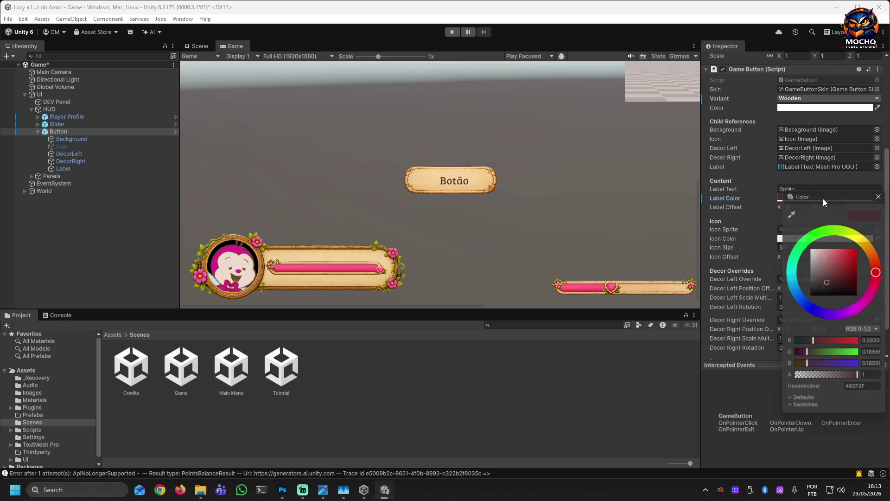
{"action": "left_click", "coordinate": [791, 411]}
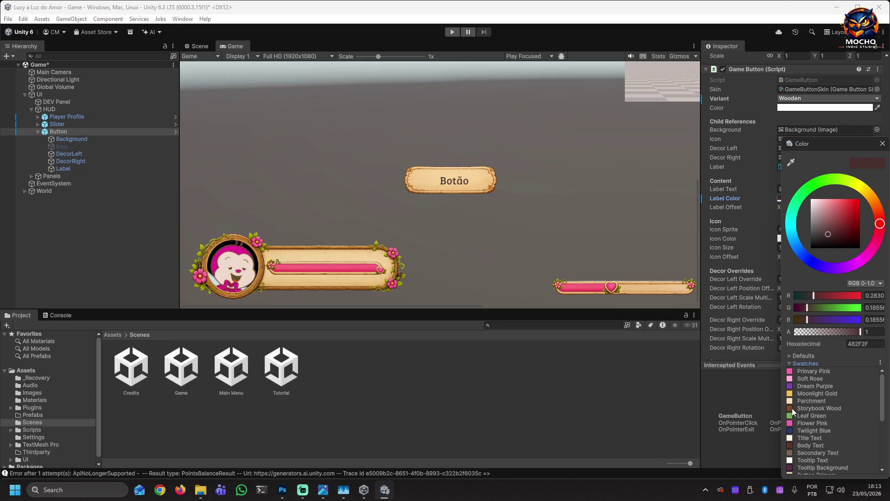
{"action": "scroll", "coordinate": [849, 417], "scroll_direction": "down", "scroll_amount": 5}
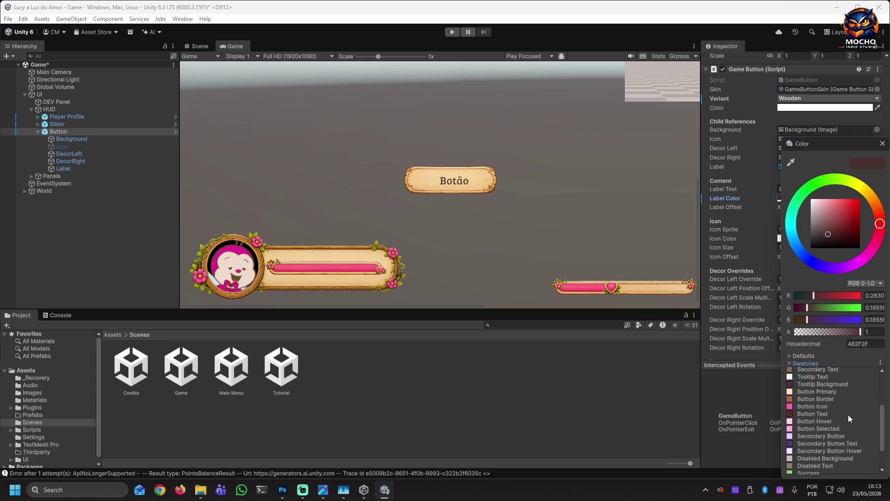
{"action": "scroll", "coordinate": [849, 417], "scroll_direction": "up", "scroll_amount": 3}
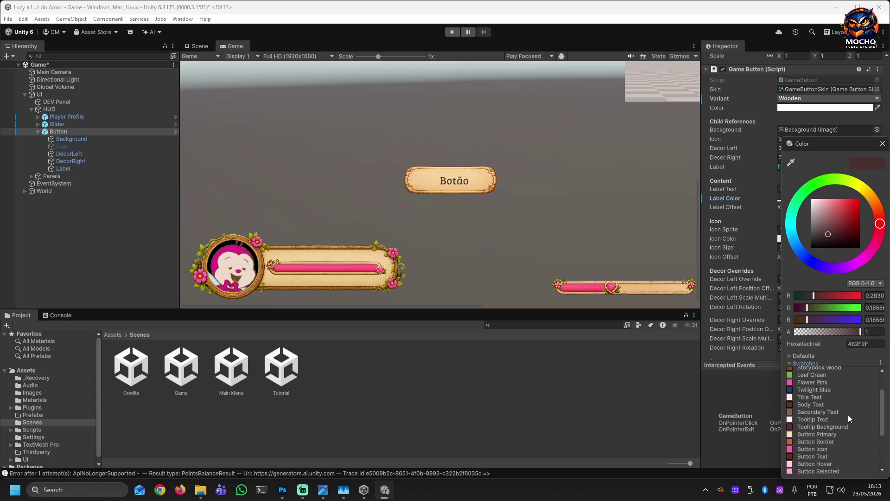
{"action": "scroll", "coordinate": [848, 414], "scroll_direction": "up", "scroll_amount": 2}
{"action": "scroll", "coordinate": [834, 418], "scroll_direction": "down", "scroll_amount": 3}
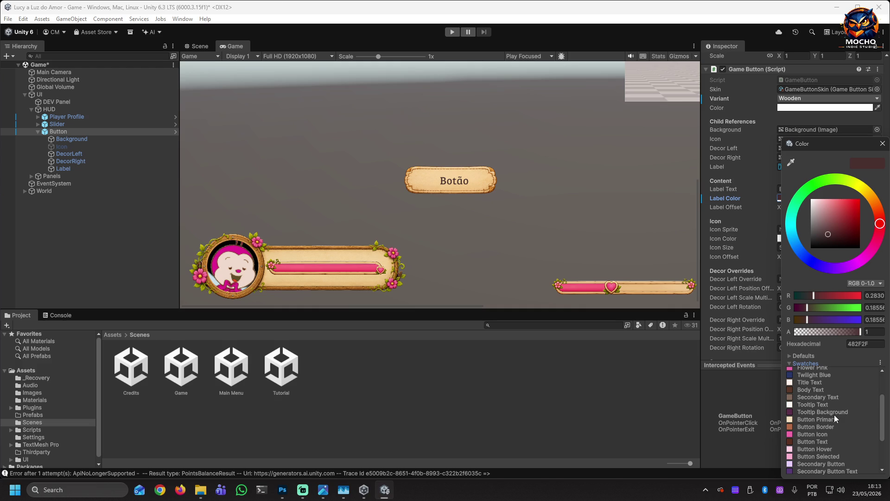
{"action": "left_click", "coordinate": [805, 441]}
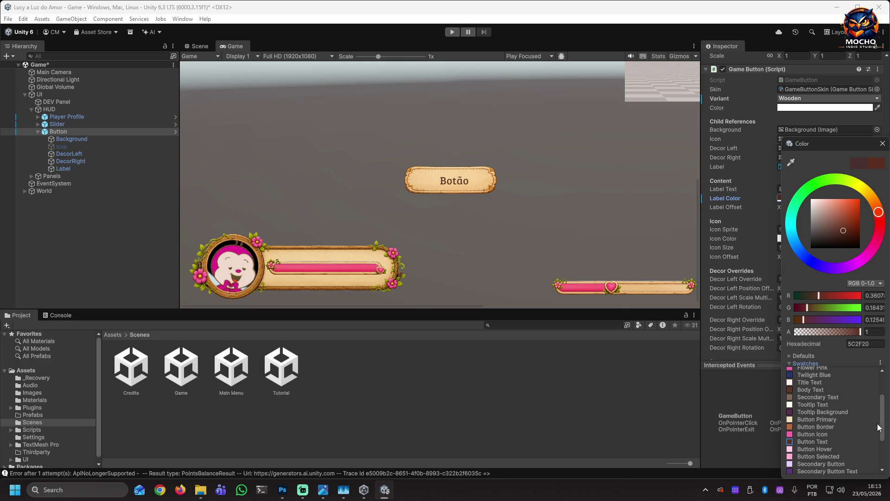
{"action": "left_click_drag", "start_coordinate": [882, 416], "coordinate": [882, 391]}
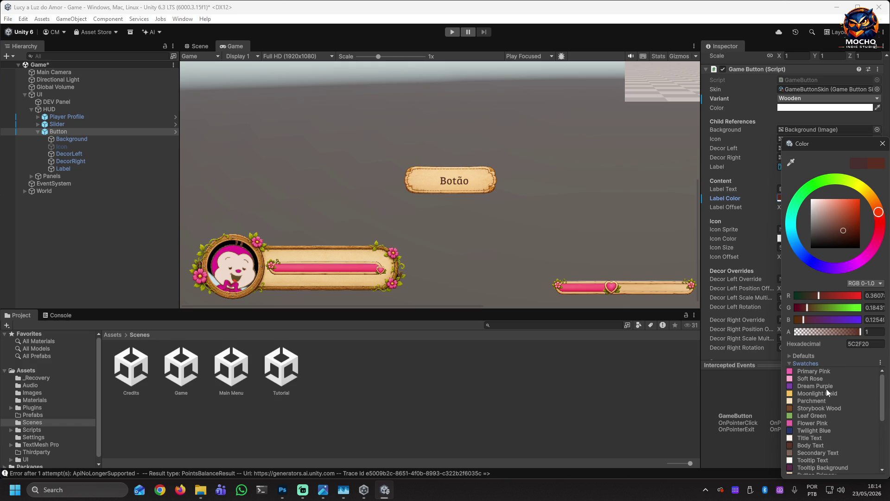
{"action": "left_click", "coordinate": [805, 363]}
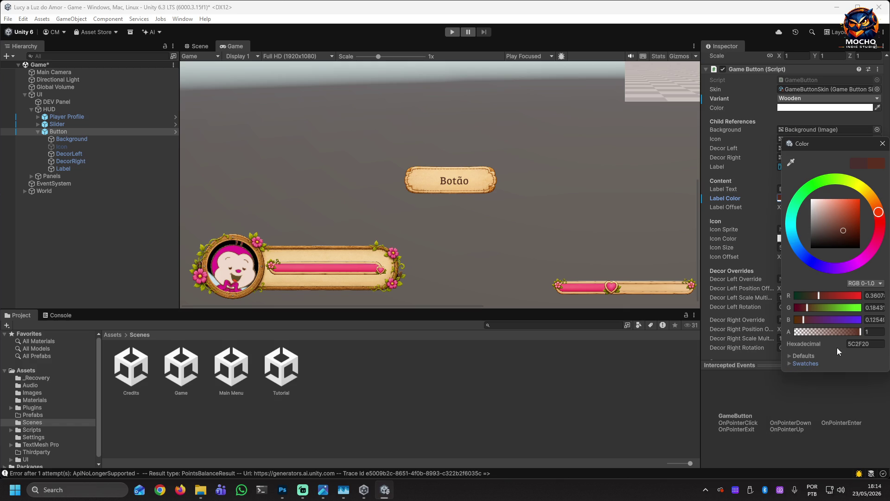
Set Label Offset X from 8 to 0 to centre the label text
{"action": "left_click", "coordinate": [882, 144]}
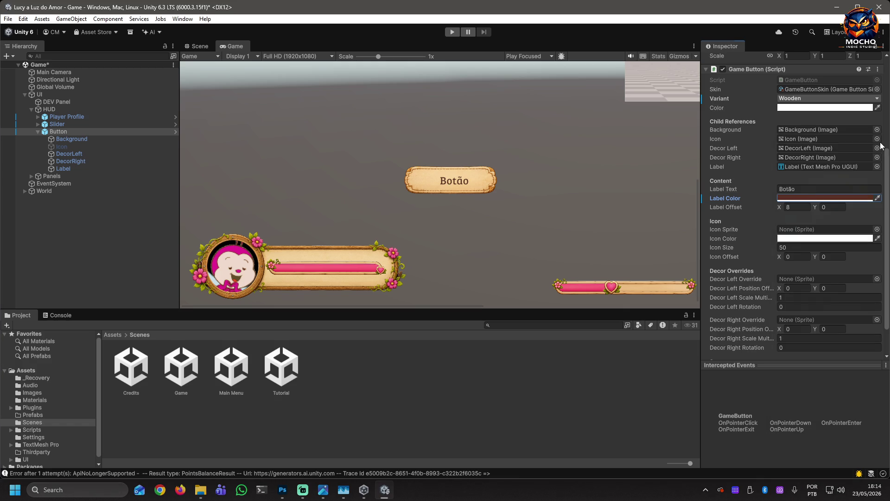
{"action": "left_click", "coordinate": [802, 208]}
{"action": "type", "text": "0"}
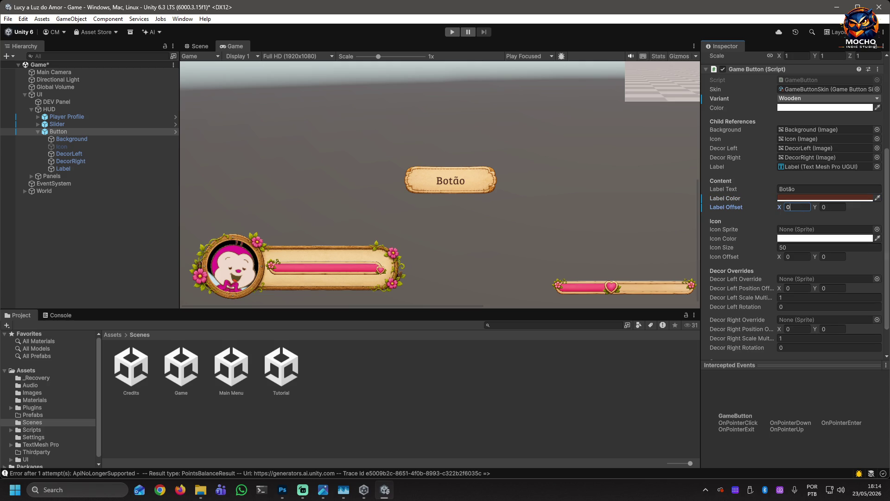
Assign the gear sprite icons_11 as Botão's Icon Sprite
{"action": "left_click", "coordinate": [877, 229]}
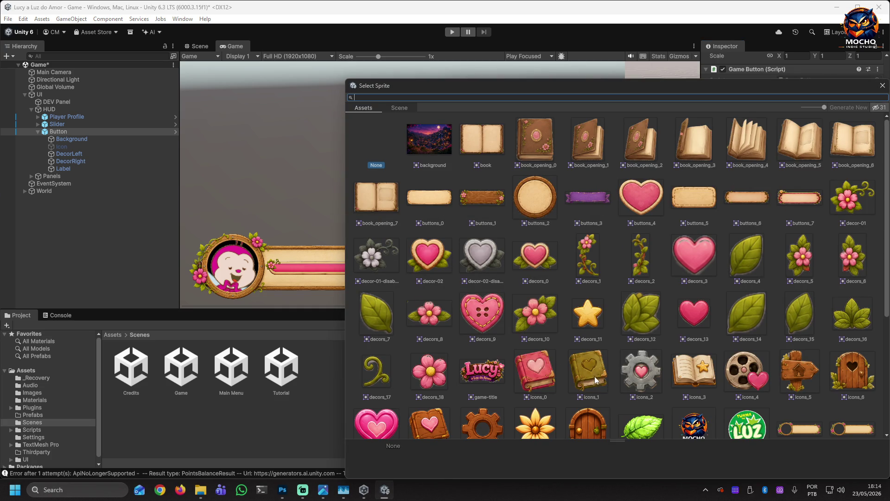
{"action": "scroll", "coordinate": [636, 349], "scroll_direction": "down", "scroll_amount": 8}
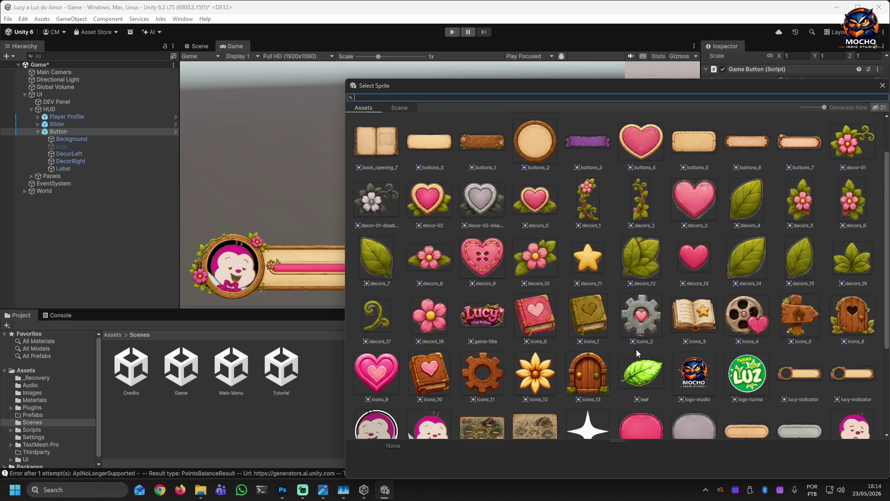
{"action": "scroll", "coordinate": [636, 349], "scroll_direction": "up", "scroll_amount": 2}
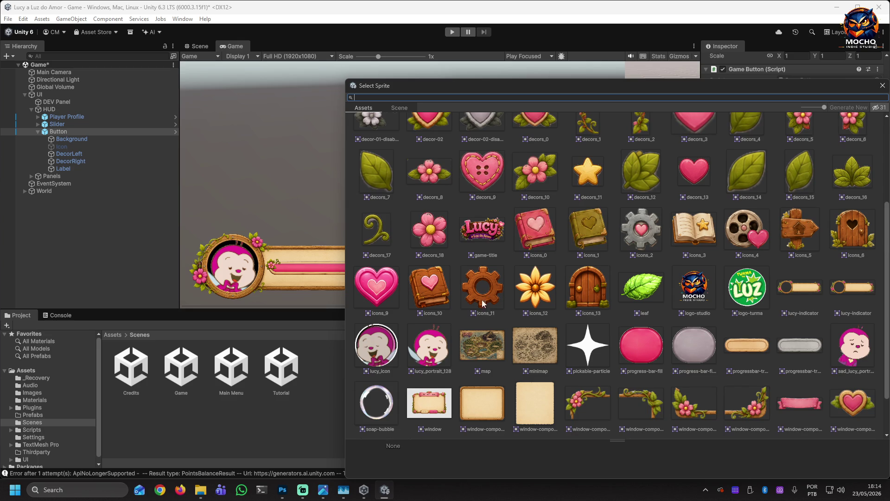
{"action": "double_click", "coordinate": [482, 294]}
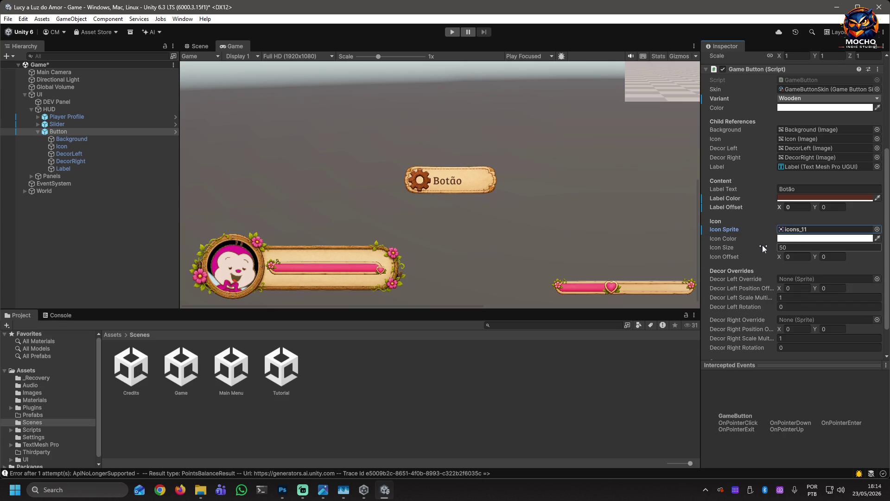
Shrink the gear icon to 42.6, nudge it right, and set Label Offset X to about 8.95
{"action": "left_click_drag", "start_coordinate": [762, 245], "coordinate": [737, 245]}
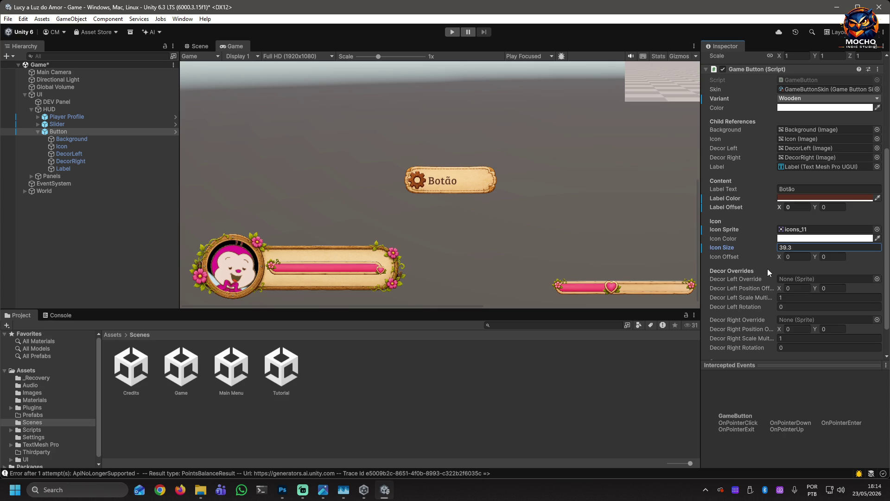
{"action": "mouse_move", "coordinate": [779, 256]}
{"action": "left_mouse_down"}
{"action": "mouse_move", "coordinate": [866, 262]}
{"action": "mouse_move", "coordinate": [16, 263]}
{"action": "mouse_move", "coordinate": [38, 265]}
{"action": "left_mouse_up"}
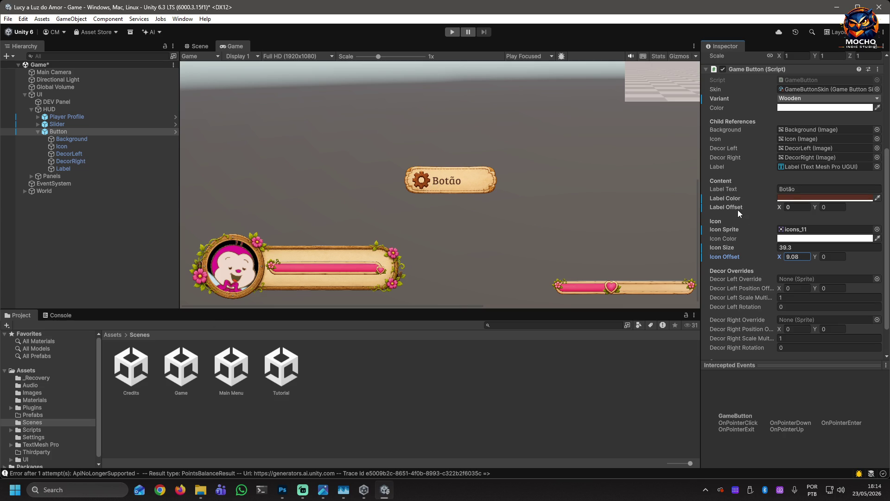
{"action": "mouse_move", "coordinate": [780, 207]}
{"action": "left_mouse_down"}
{"action": "mouse_move", "coordinate": [886, 217]}
{"action": "mouse_move", "coordinate": [4, 216]}
{"action": "mouse_move", "coordinate": [35, 213]}
{"action": "left_mouse_up"}
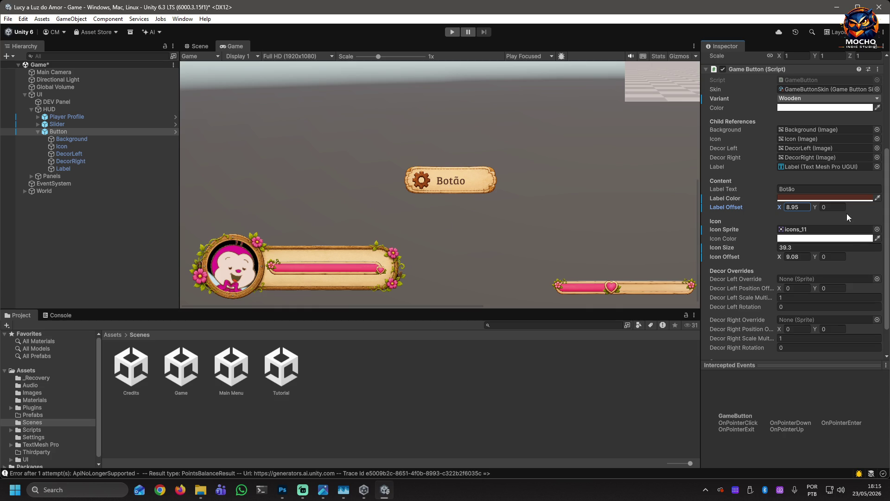
{"action": "scroll", "coordinate": [831, 274], "scroll_direction": "up", "scroll_amount": 5}
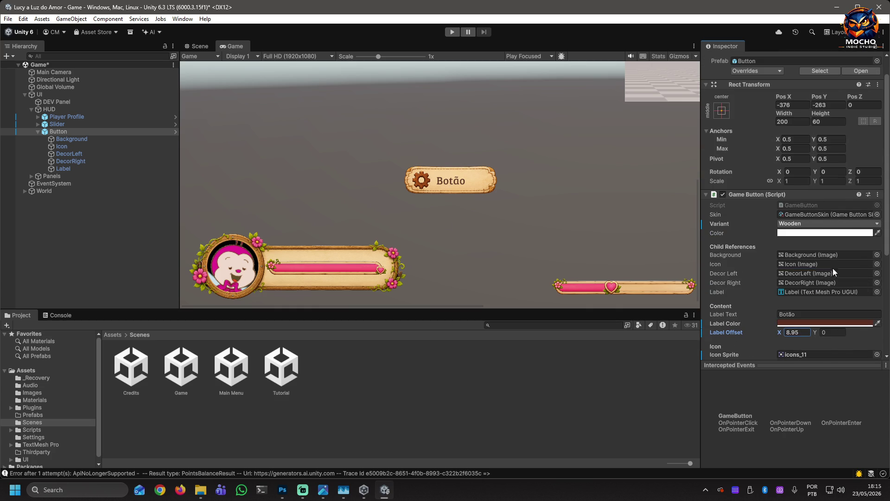
Switch the Botão button's Variant from the light wooden skin to Dark Wood
{"action": "left_click", "coordinate": [868, 224]}
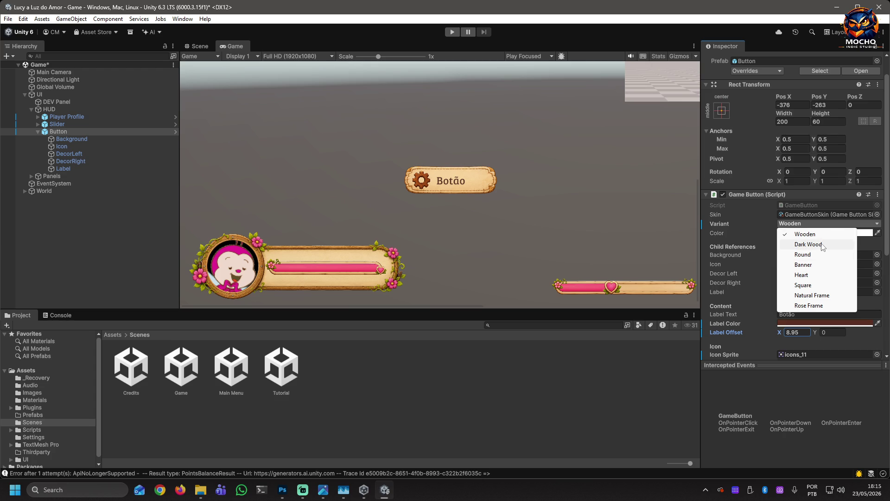
{"action": "left_click", "coordinate": [822, 244]}
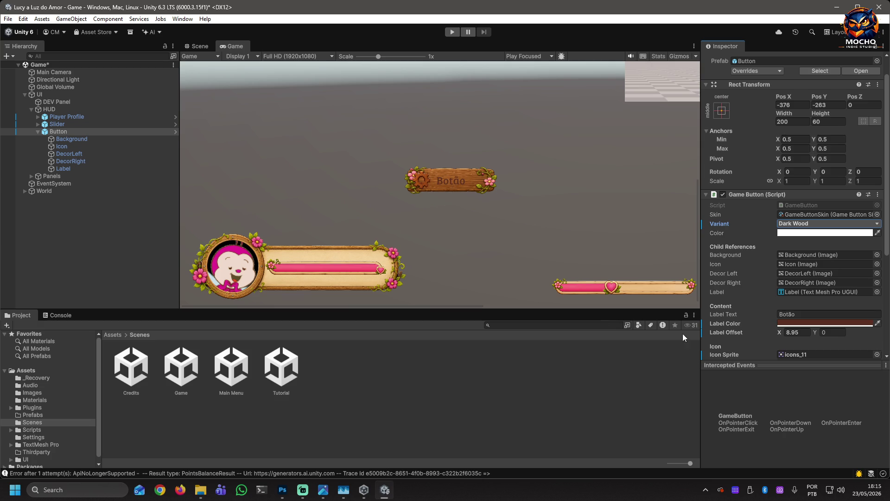
{"action": "left_click", "coordinate": [803, 323]}
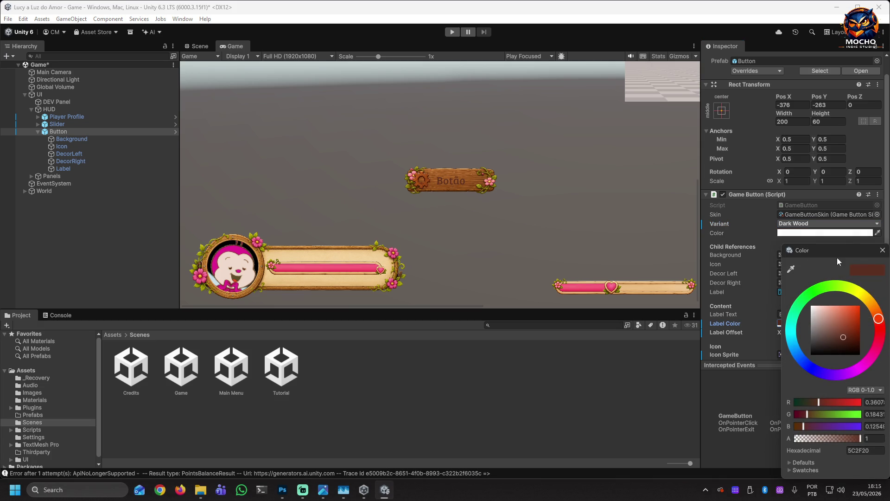
Try the Title Text, Secondary Button and Warning swatches, settling on cream Title Text (FFF3EA)
{"action": "left_click", "coordinate": [882, 249]}
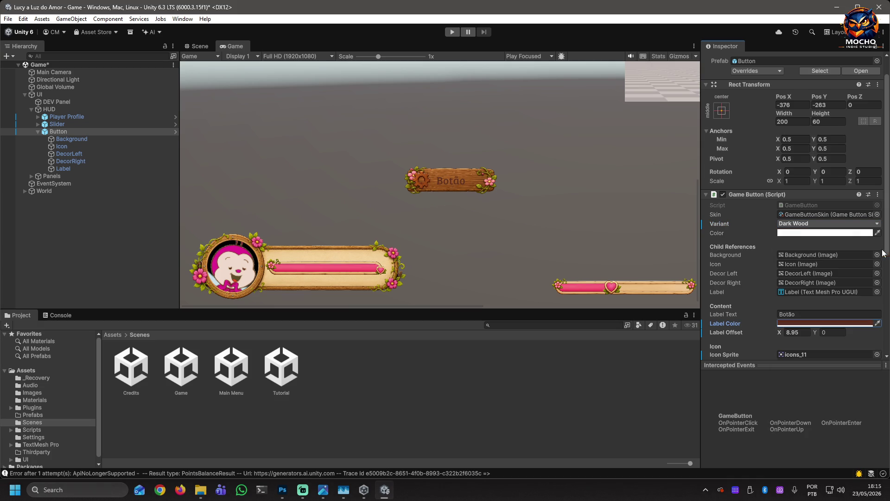
{"action": "left_click", "coordinate": [815, 323]}
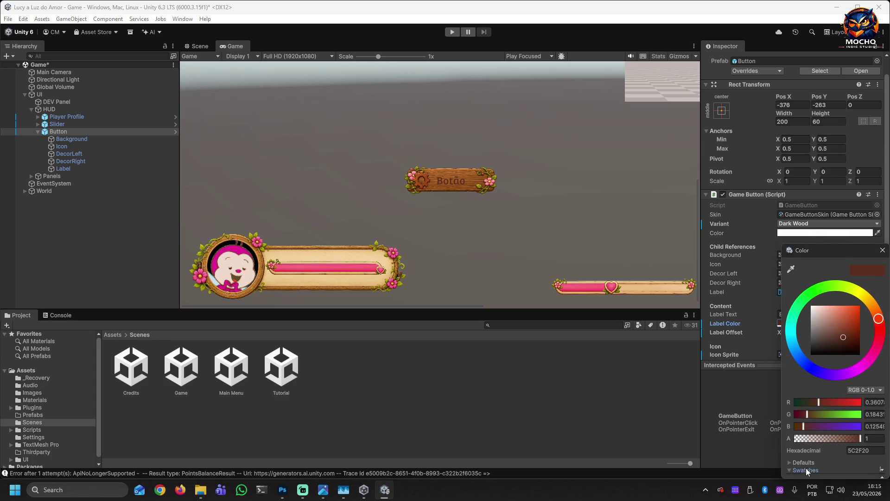
{"action": "left_click", "coordinate": [805, 469]}
{"action": "left_click", "coordinate": [809, 438]}
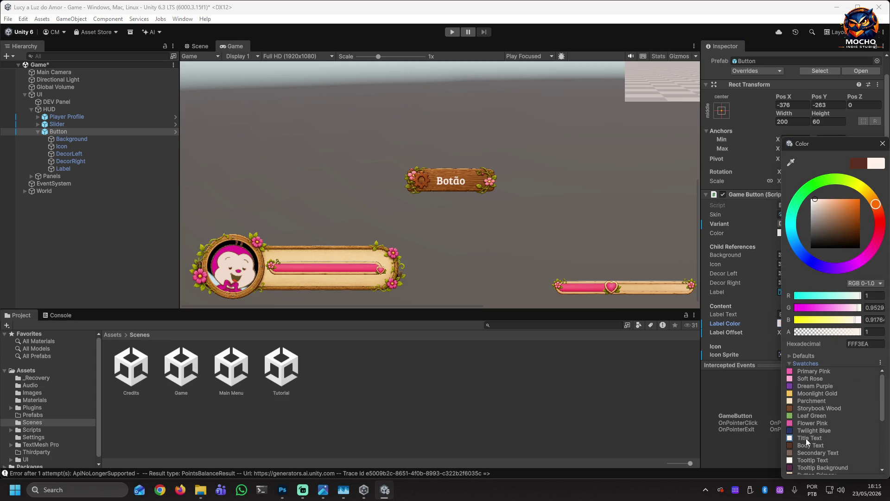
{"action": "scroll", "coordinate": [860, 420], "scroll_direction": "down", "scroll_amount": 6}
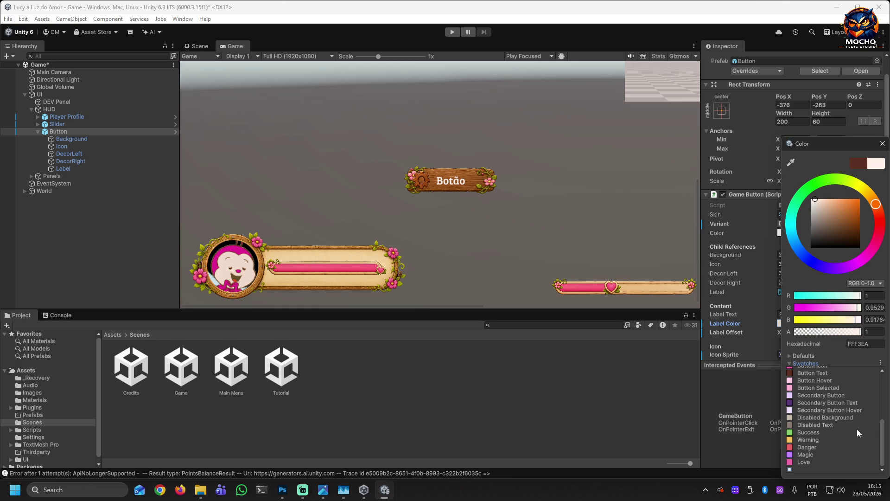
{"action": "left_click", "coordinate": [802, 396]}
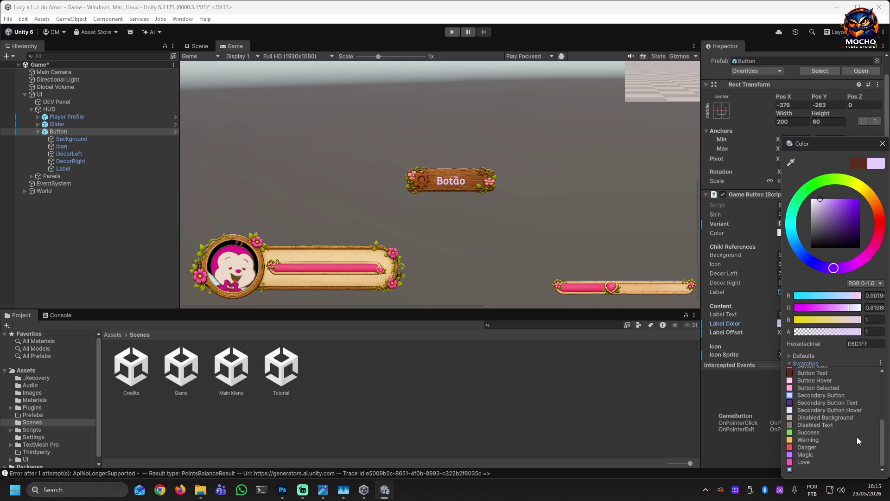
{"action": "left_click", "coordinate": [802, 439]}
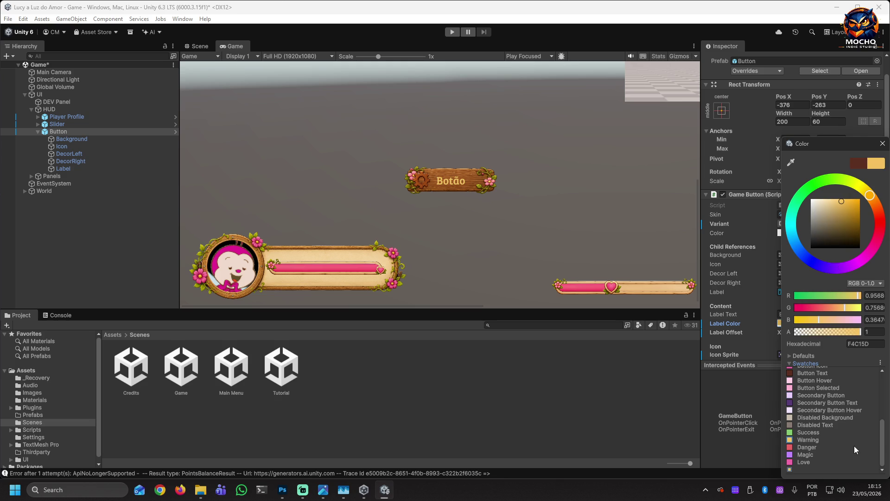
{"action": "scroll", "coordinate": [840, 452], "scroll_direction": "up", "scroll_amount": 5}
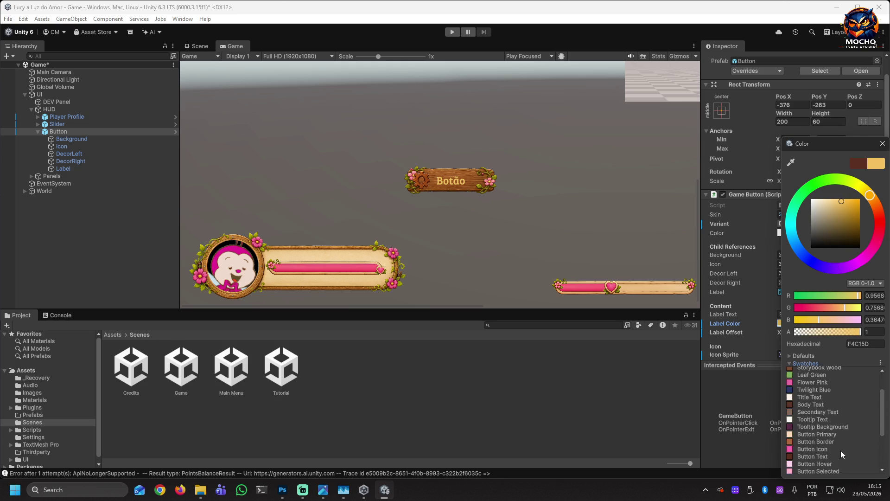
{"action": "left_click", "coordinate": [809, 426]}
{"action": "scroll", "coordinate": [849, 427], "scroll_direction": "up", "scroll_amount": 1}
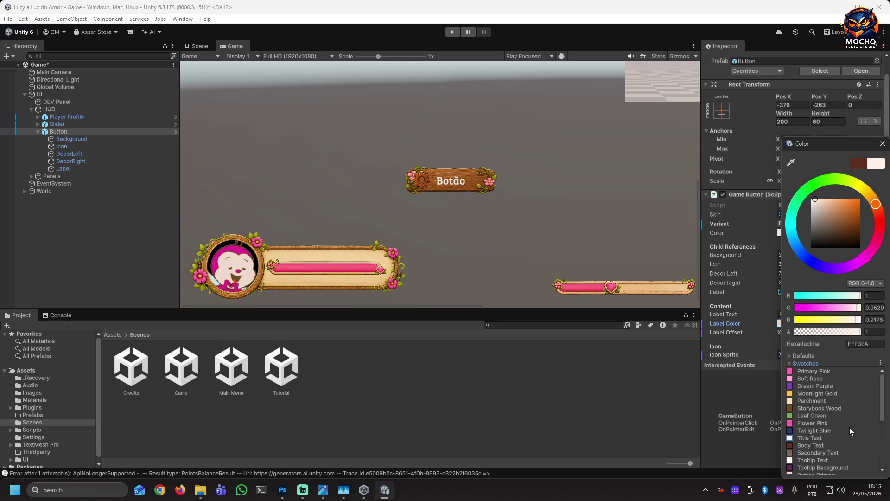
{"action": "left_click", "coordinate": [810, 364]}
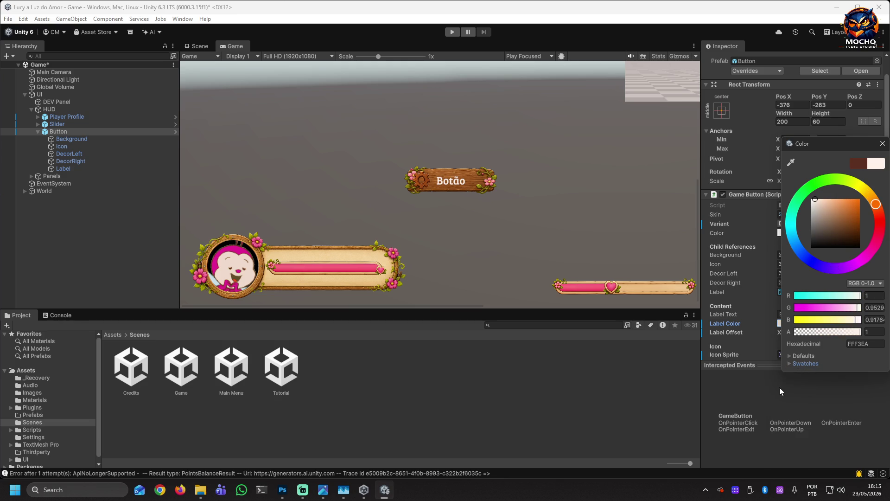
{"action": "left_click", "coordinate": [882, 143]}
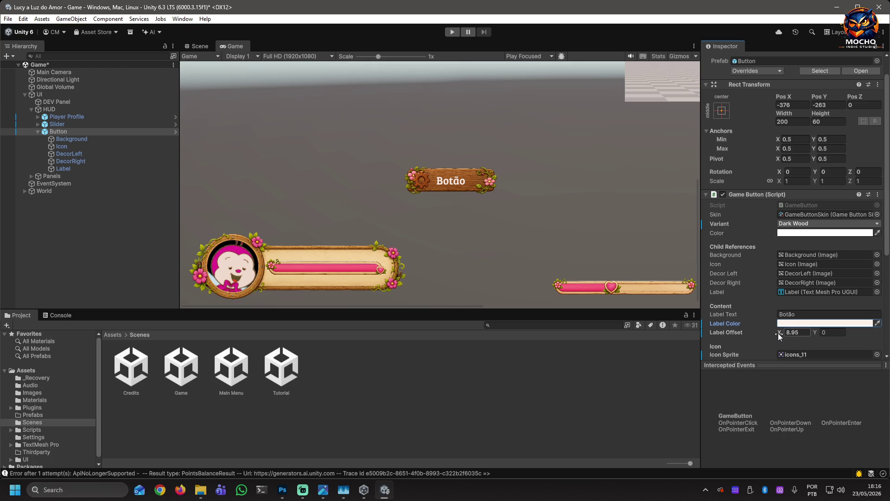
Nudge Label Offset X to 10.99, then duplicate Button as Button (1) at Pos Y -332.71
{"action": "left_click_drag", "start_coordinate": [779, 332], "coordinate": [788, 332]}
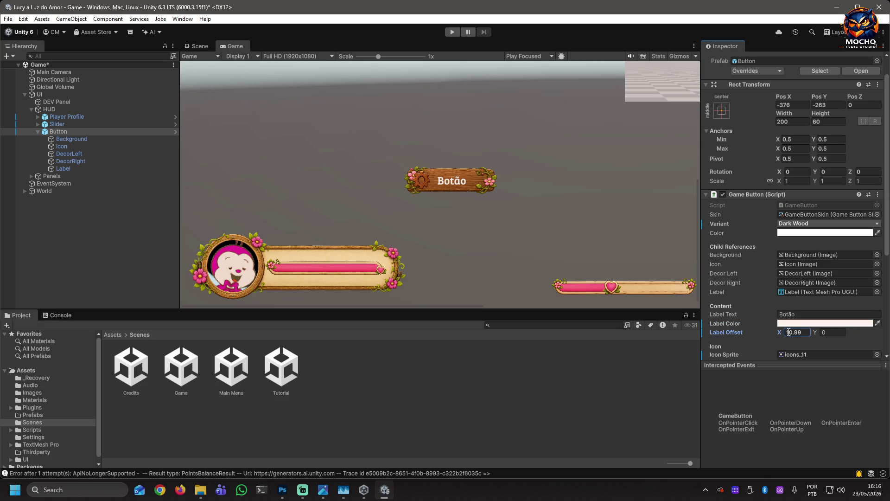
{"action": "left_click", "coordinate": [38, 132]}
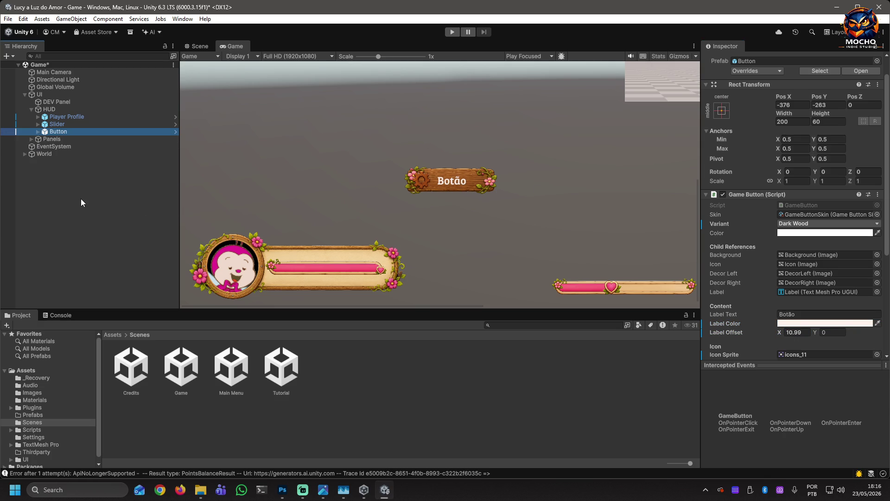
{"action": "key", "text": "ctrl+d"}
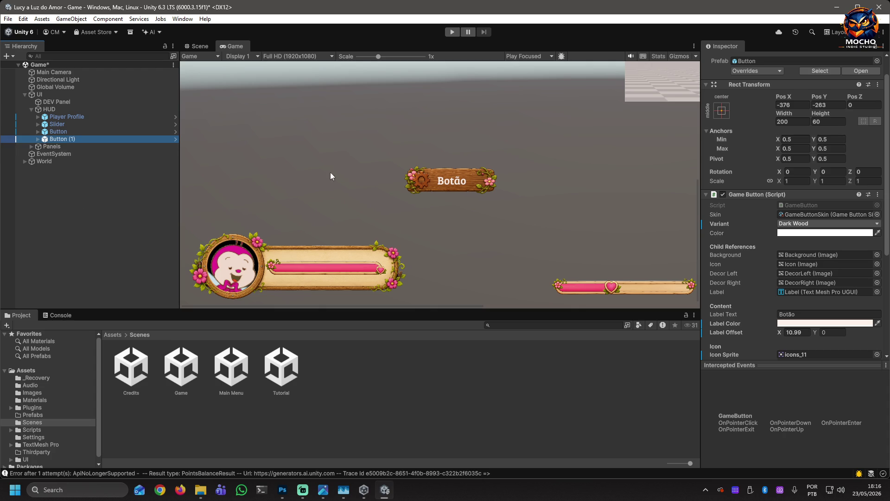
{"action": "left_click", "coordinate": [820, 98]}
{"action": "mouse_move", "coordinate": [820, 99]}
{"action": "left_mouse_down"}
{"action": "mouse_move", "coordinate": [717, 152]}
{"action": "mouse_move", "coordinate": [617, 162]}
{"action": "left_mouse_up"}
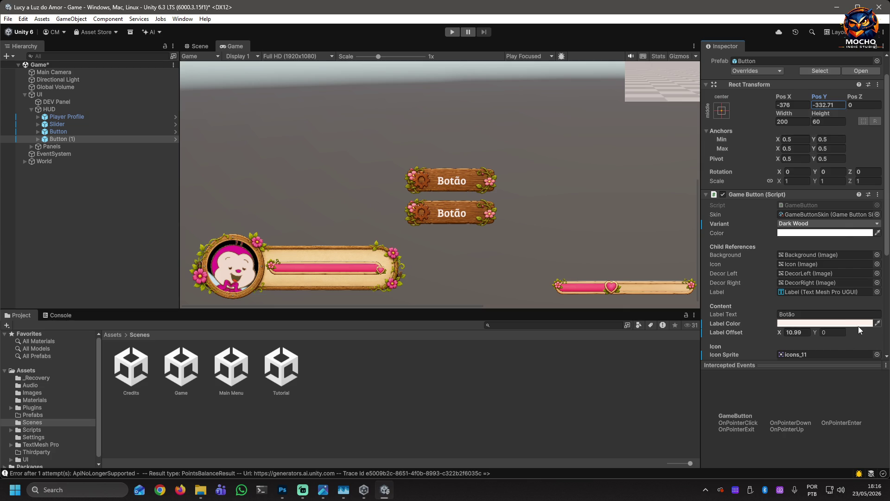
Set the Variant to Wooden on both Button (1) and the original Button
{"action": "left_click", "coordinate": [828, 224]}
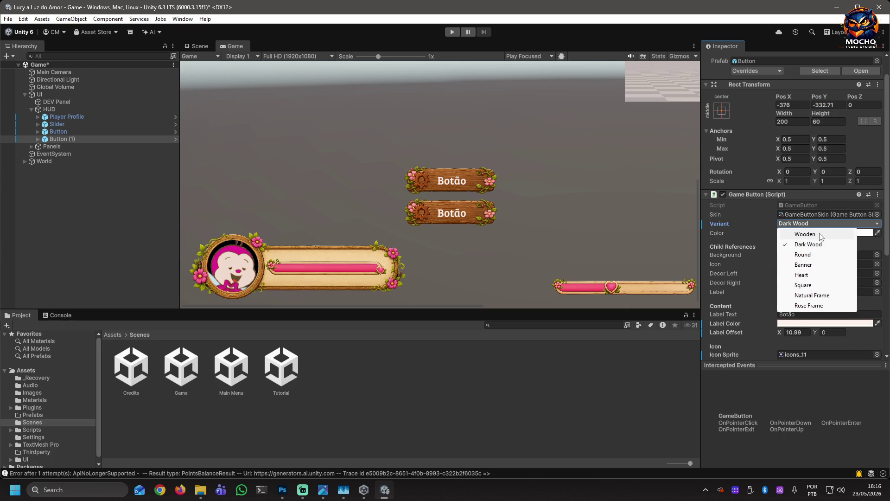
{"action": "left_click", "coordinate": [823, 236]}
{"action": "left_click", "coordinate": [58, 132]}
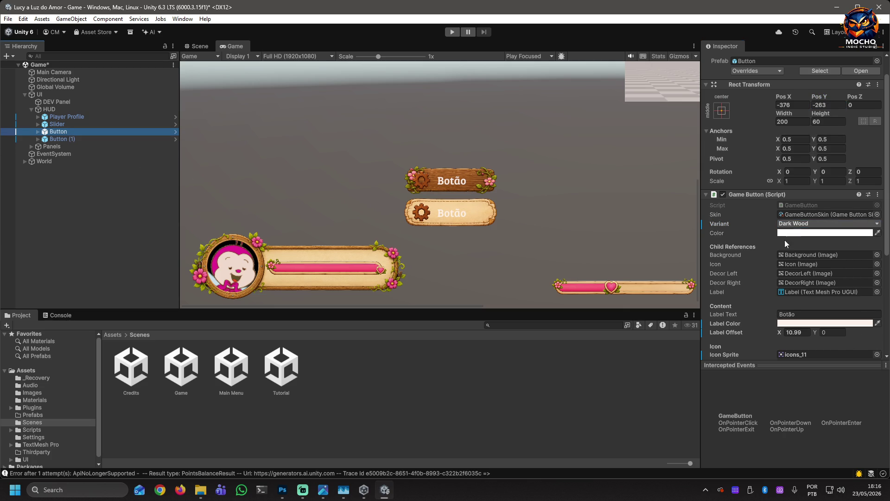
{"action": "left_click", "coordinate": [810, 223]}
{"action": "left_click", "coordinate": [814, 235]}
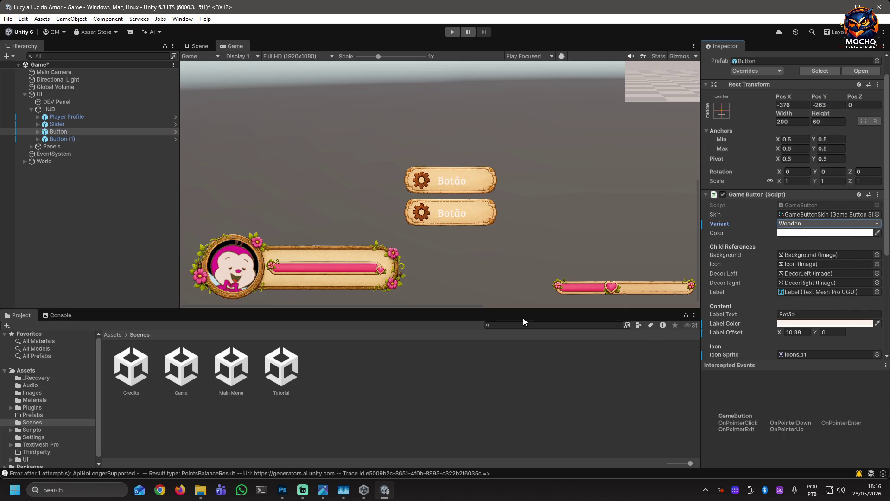
With both buttons selected, set Label Color to the dark brown Button Text swatch (5C2F20)
{"action": "left_click", "coordinate": [65, 139], "text": "ctrl"}
{"action": "left_click", "coordinate": [825, 323]}
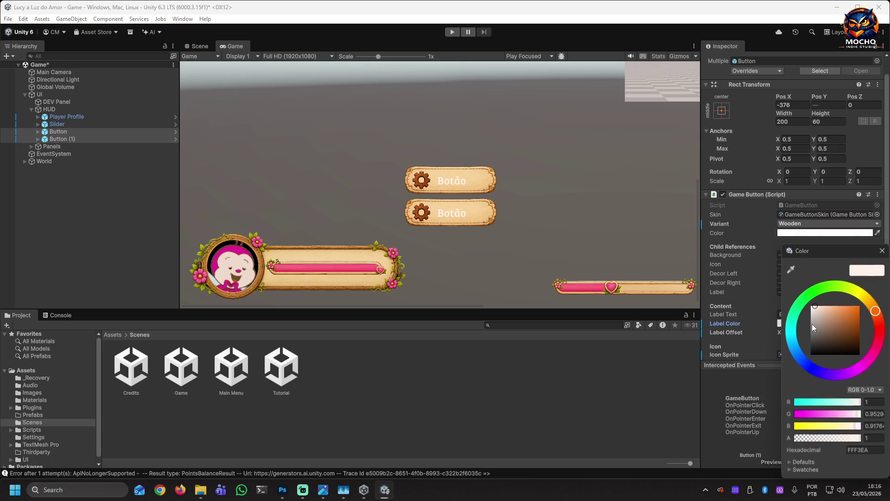
{"action": "left_click", "coordinate": [814, 470]}
{"action": "scroll", "coordinate": [836, 451], "scroll_direction": "down", "scroll_amount": 5}
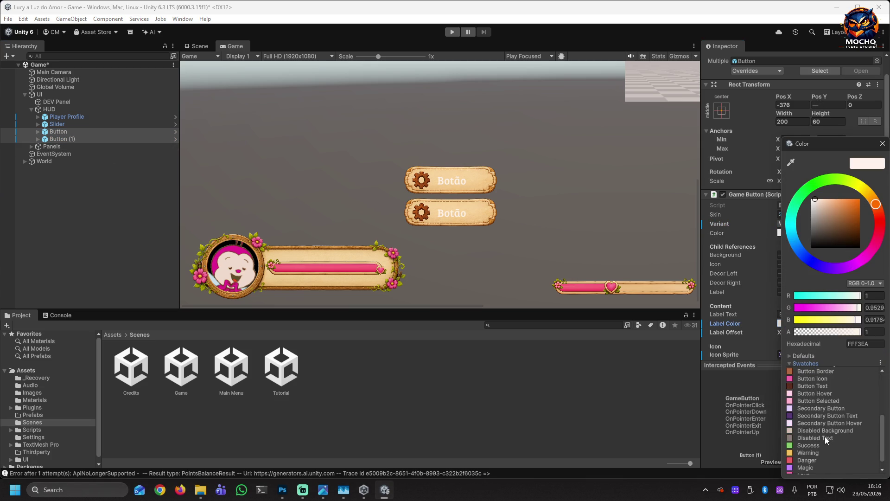
{"action": "left_click", "coordinate": [811, 441]}
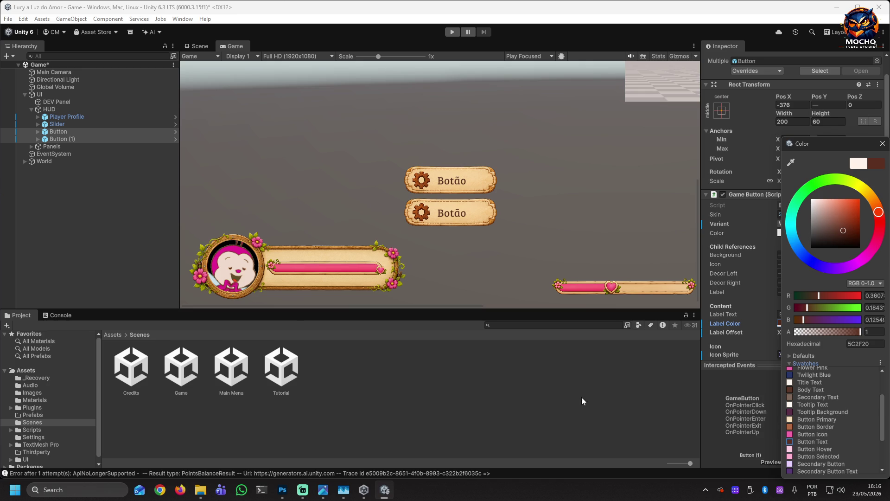
Assign the door sprite icons_13 as Button (1)'s Icon Sprite
{"action": "left_click", "coordinate": [141, 222]}
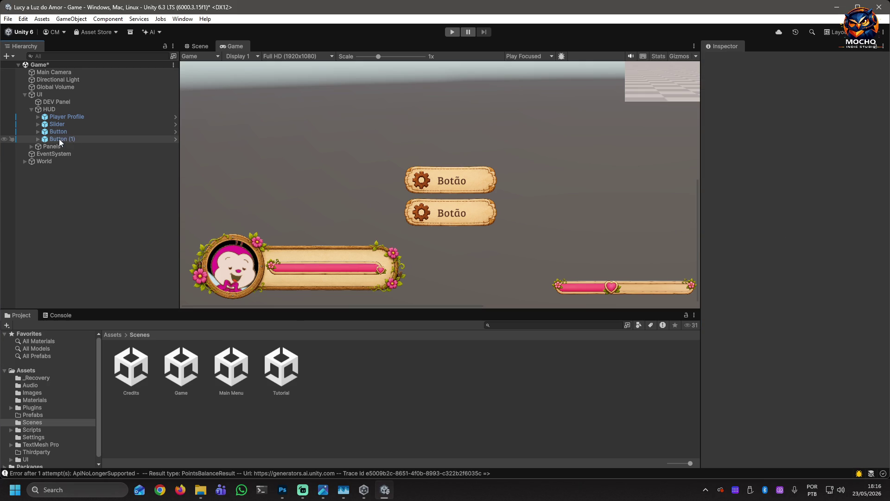
{"action": "left_click", "coordinate": [60, 139]}
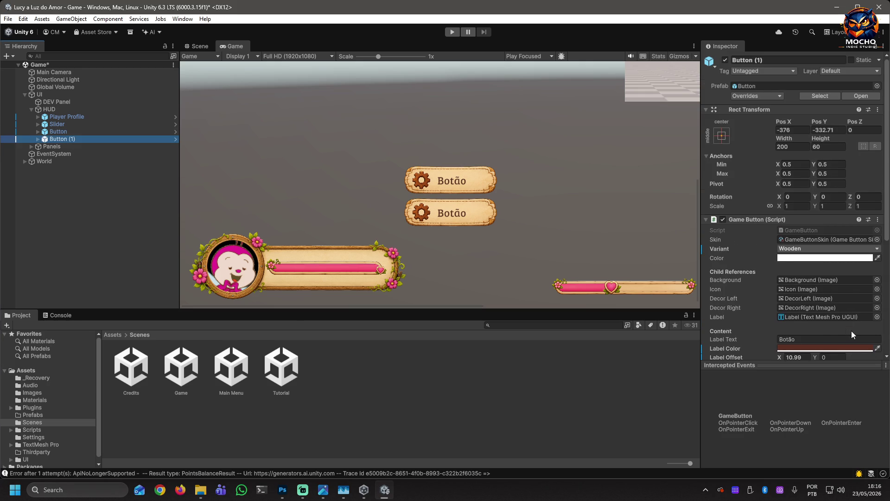
{"action": "scroll", "coordinate": [851, 329], "scroll_direction": "down", "scroll_amount": 3}
{"action": "left_click", "coordinate": [877, 304]}
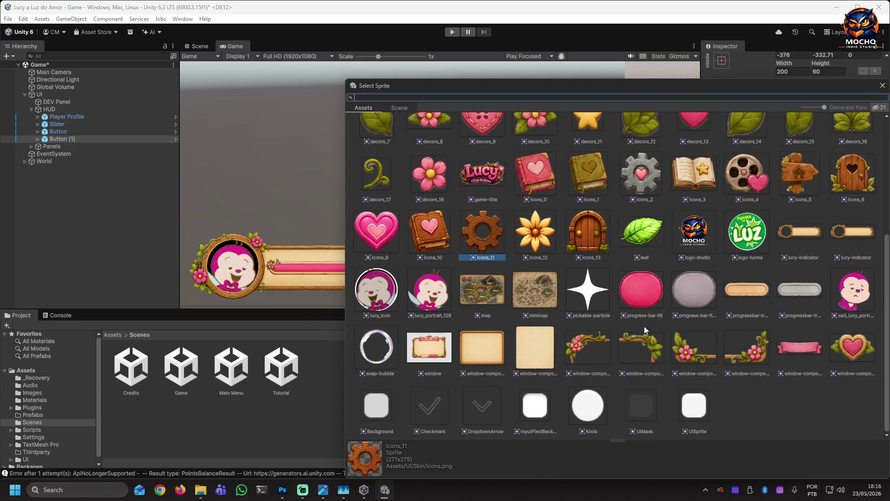
{"action": "double_click", "coordinate": [578, 228]}
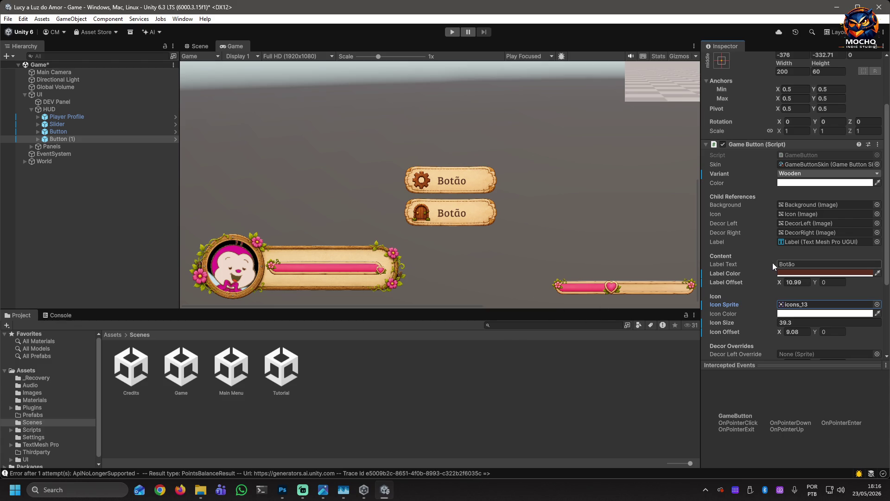
{"action": "scroll", "coordinate": [772, 262], "scroll_direction": "down", "scroll_amount": 4}
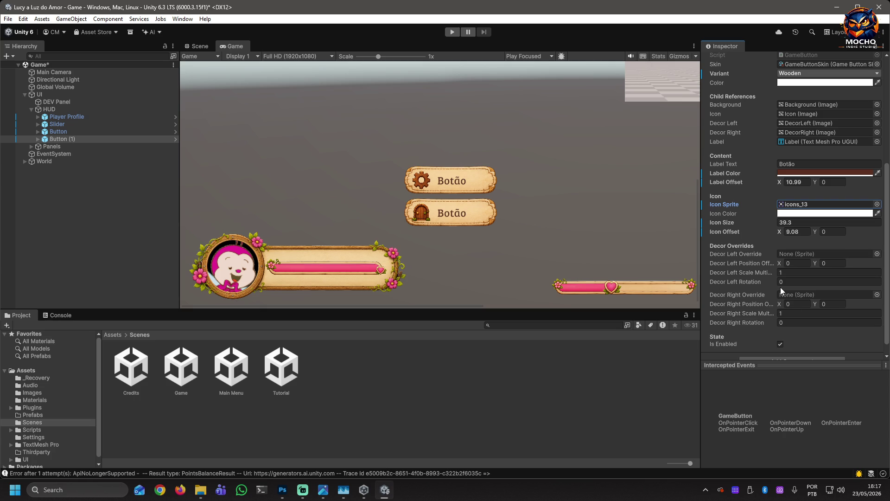
Preview Button (1)'s disabled look by toggling Is Enabled, leaving it enabled
{"action": "left_click", "coordinate": [780, 344]}
{"action": "left_click", "coordinate": [782, 346]}
{"action": "left_click", "coordinate": [781, 346]}
{"action": "left_click", "coordinate": [781, 346]}
{"action": "left_click", "coordinate": [781, 346]}
Set Decor Left Override to the flowering vine decors_1 with Position X 22
{"action": "left_click", "coordinate": [876, 254]}
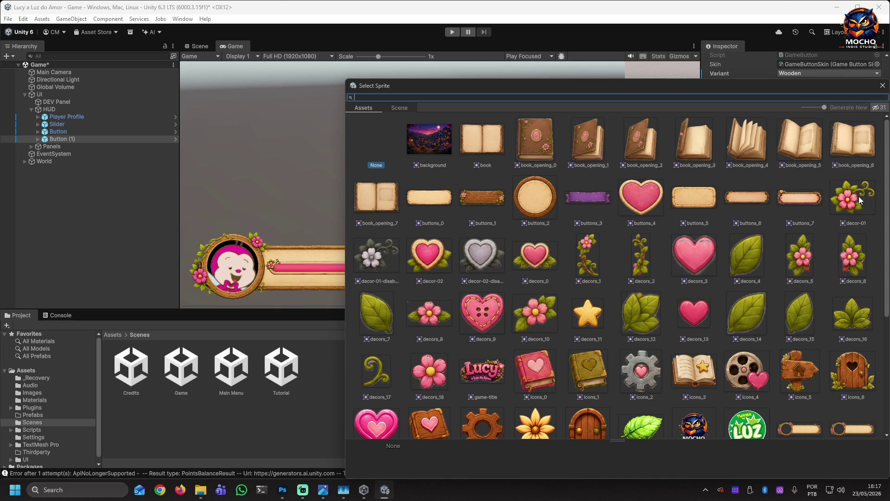
{"action": "double_click", "coordinate": [584, 257]}
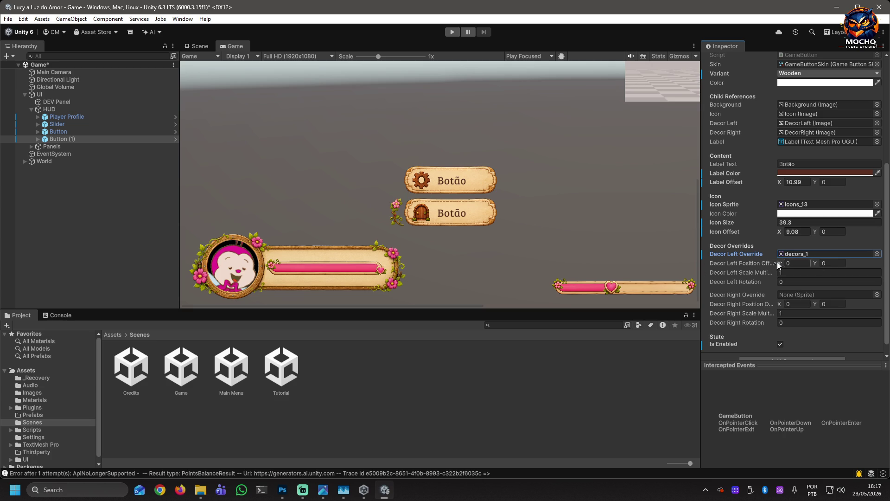
{"action": "mouse_move", "coordinate": [779, 262]}
{"action": "left_mouse_down"}
{"action": "mouse_move", "coordinate": [801, 263]}
{"action": "mouse_move", "coordinate": [31, 271]}
{"action": "mouse_move", "coordinate": [237, 277]}
{"action": "left_mouse_up"}
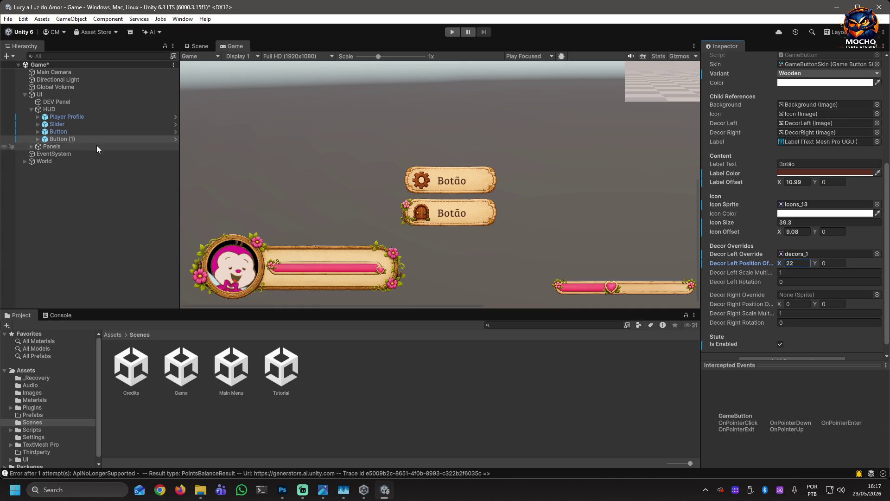
{"action": "left_click", "coordinate": [69, 131]}
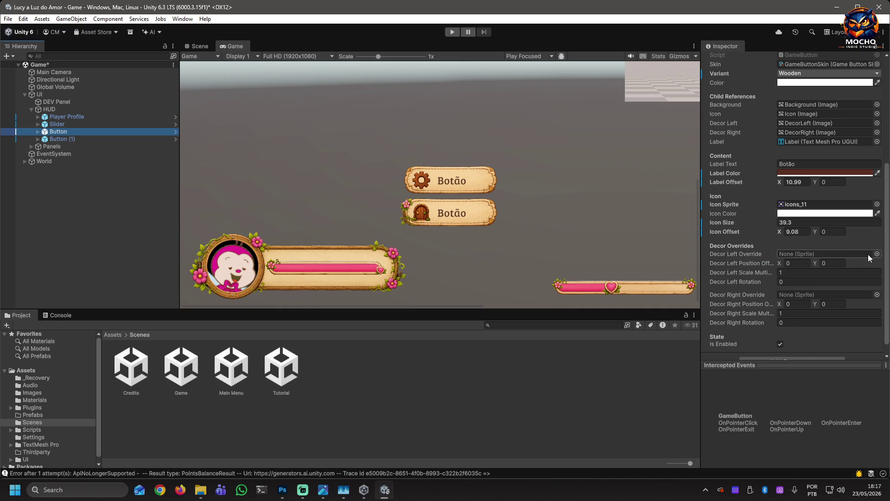
Set the gear button's Decor Right Override to decors_2 with Scale Multiplier -1
{"action": "left_click", "coordinate": [877, 295]}
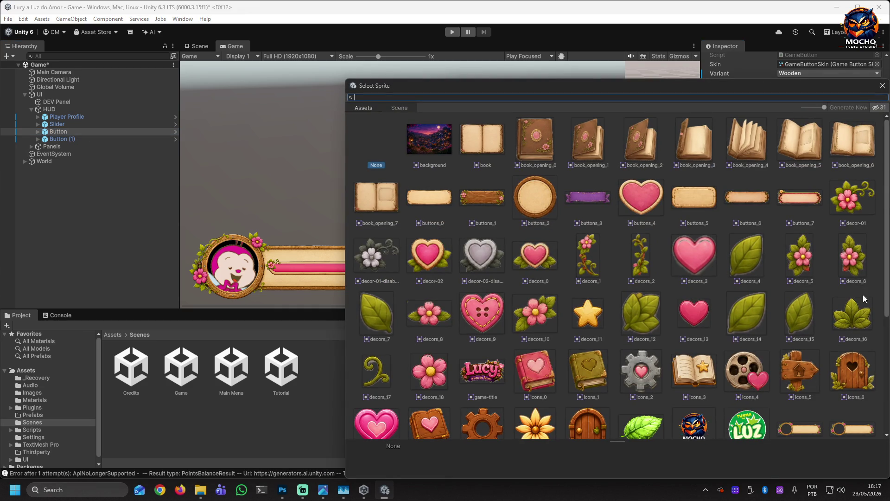
{"action": "double_click", "coordinate": [636, 257]}
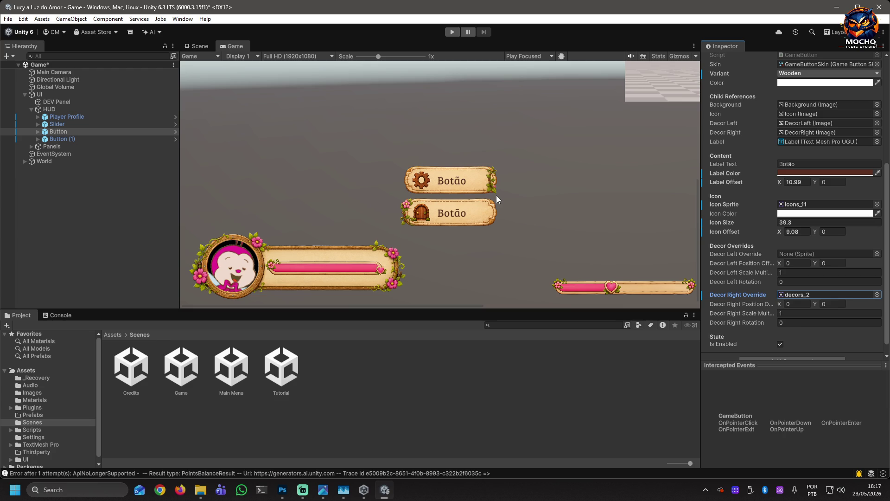
{"action": "scroll", "coordinate": [805, 341], "scroll_direction": "down", "scroll_amount": 1}
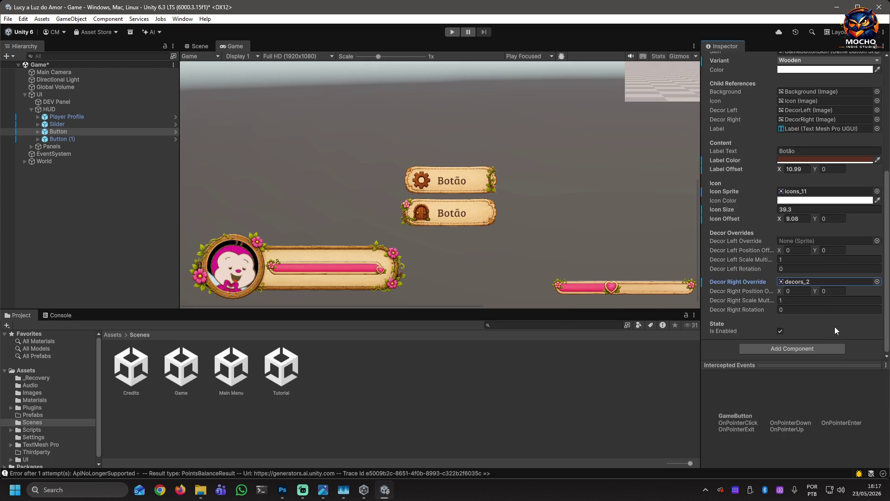
{"action": "left_click", "coordinate": [799, 299]}
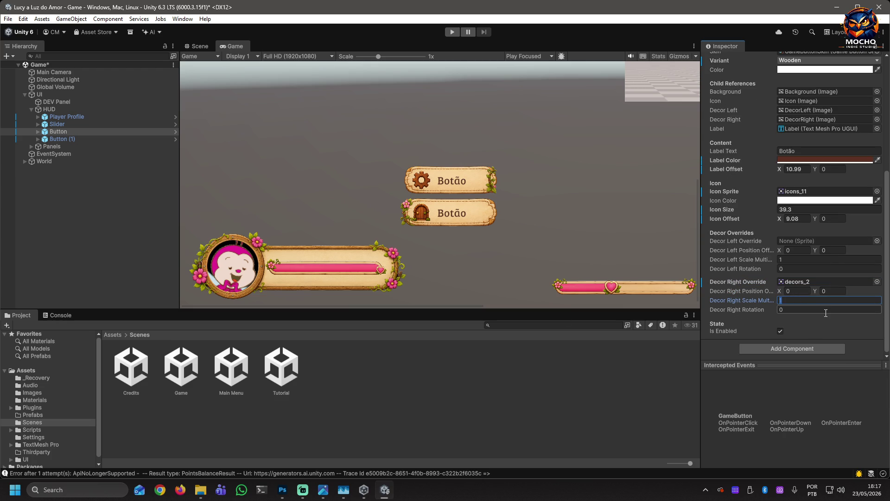
{"action": "type", "text": "-1"}
Set Decor Left Position X to 0 and Decor Right Position X to -20.68
{"action": "mouse_move", "coordinate": [778, 249]}
{"action": "left_mouse_down"}
{"action": "mouse_move", "coordinate": [526, 240]}
{"action": "mouse_move", "coordinate": [756, 253]}
{"action": "left_mouse_up"}
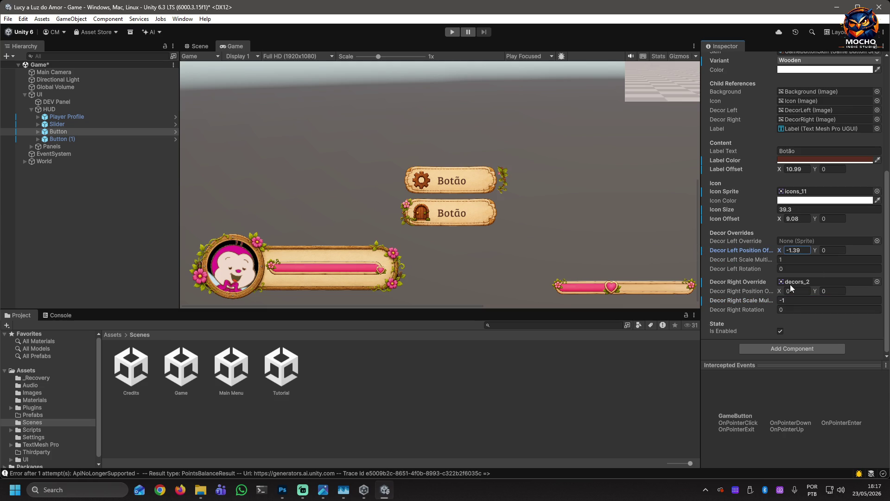
{"action": "type", "text": "0"}
{"action": "left_click_drag", "start_coordinate": [778, 289], "coordinate": [459, 277]}
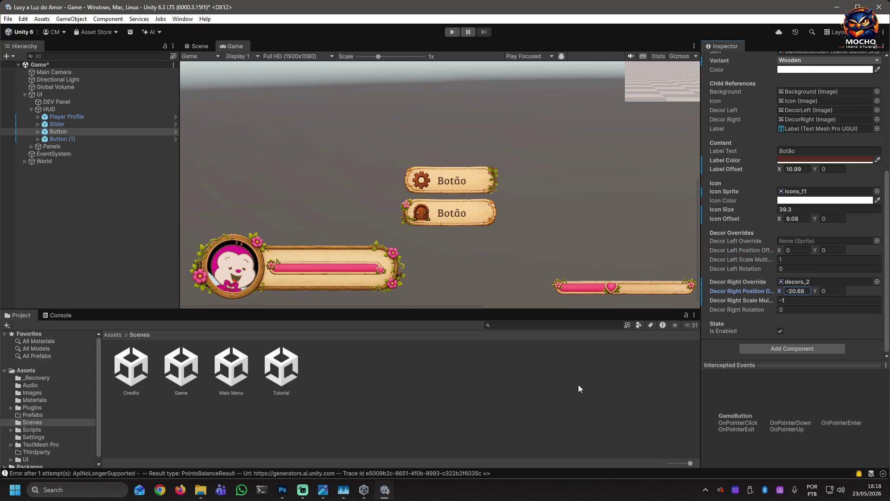
{"action": "left_click", "coordinate": [876, 241]}
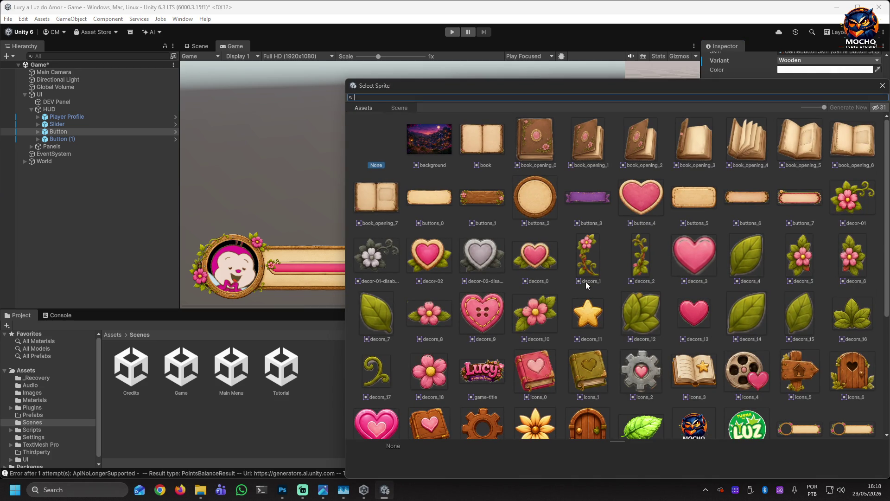
Make the left decor heart decors_13 at X 117, Y 24.12, scale 0.49, then enter Play mode
{"action": "double_click", "coordinate": [699, 318]}
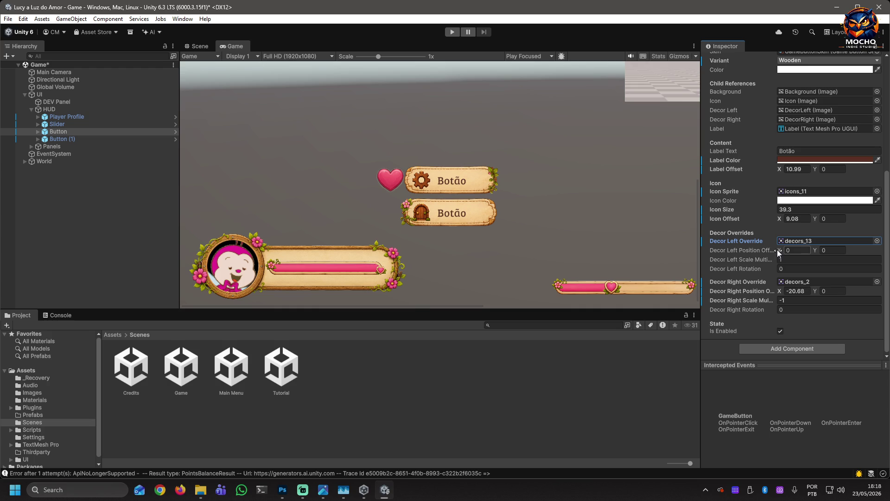
{"action": "mouse_move", "coordinate": [777, 249]}
{"action": "left_mouse_down"}
{"action": "mouse_move", "coordinate": [108, 275]}
{"action": "mouse_move", "coordinate": [62, 307]}
{"action": "mouse_move", "coordinate": [353, 311]}
{"action": "mouse_move", "coordinate": [165, 336]}
{"action": "mouse_move", "coordinate": [199, 337]}
{"action": "left_mouse_up"}
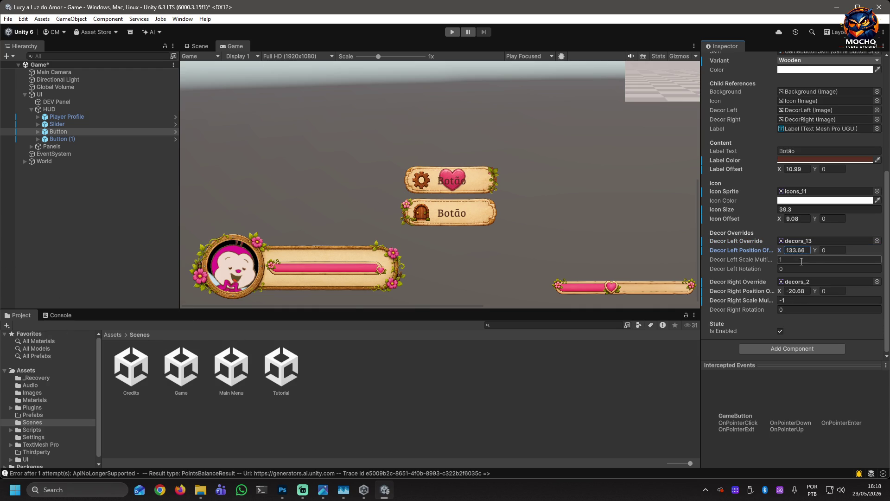
{"action": "mouse_move", "coordinate": [814, 252]}
{"action": "left_mouse_down"}
{"action": "mouse_move", "coordinate": [69, 263]}
{"action": "mouse_move", "coordinate": [305, 277]}
{"action": "mouse_move", "coordinate": [308, 292]}
{"action": "left_mouse_up"}
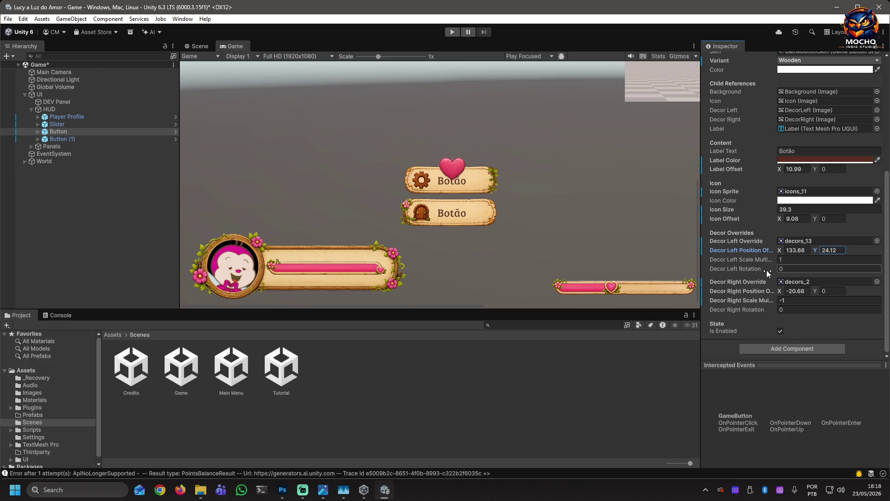
{"action": "mouse_move", "coordinate": [761, 258]}
{"action": "left_mouse_down"}
{"action": "mouse_move", "coordinate": [750, 252]}
{"action": "mouse_move", "coordinate": [760, 251]}
{"action": "left_mouse_up"}
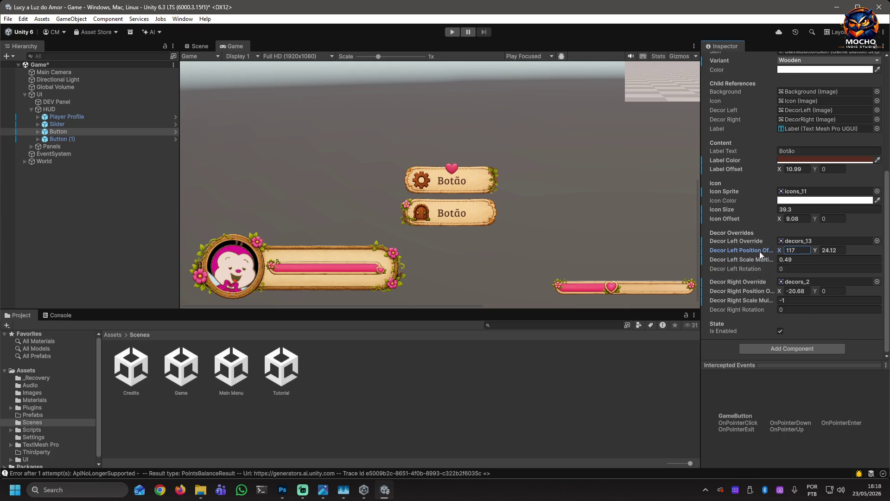
{"action": "left_click", "coordinate": [531, 169]}
{"action": "left_click", "coordinate": [452, 32]}
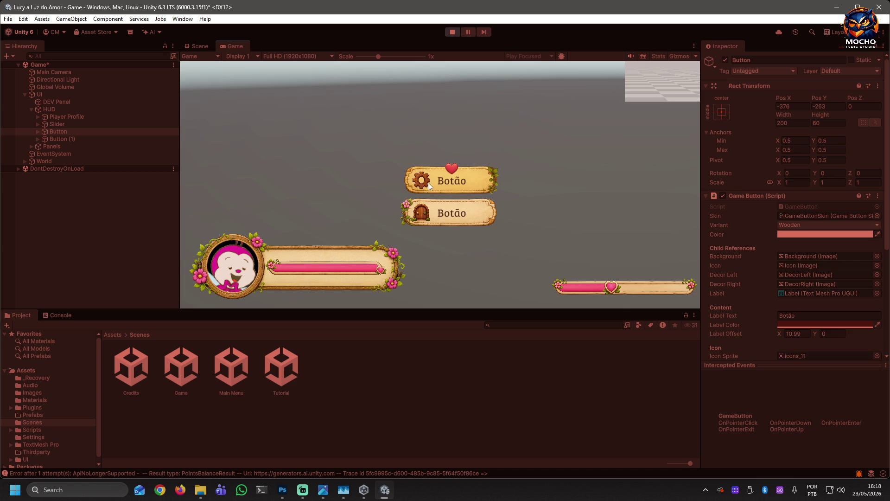
{"action": "left_click", "coordinate": [482, 176]}
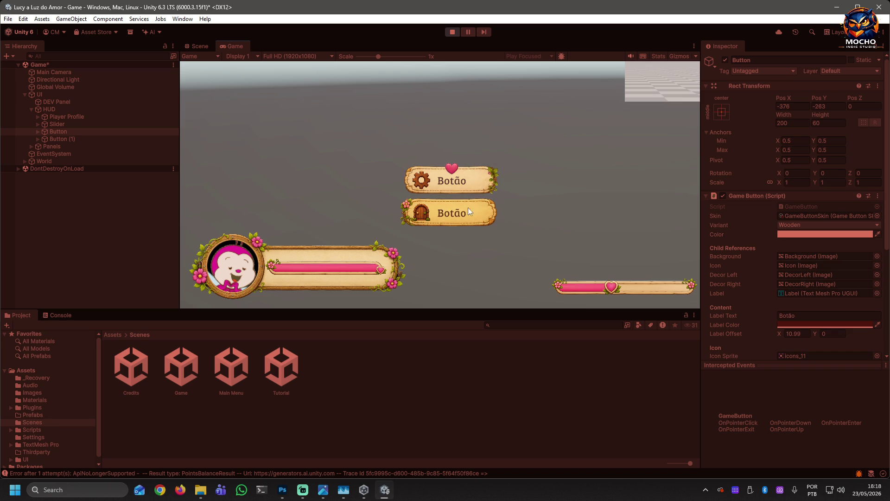
{"action": "left_click", "coordinate": [453, 32]}
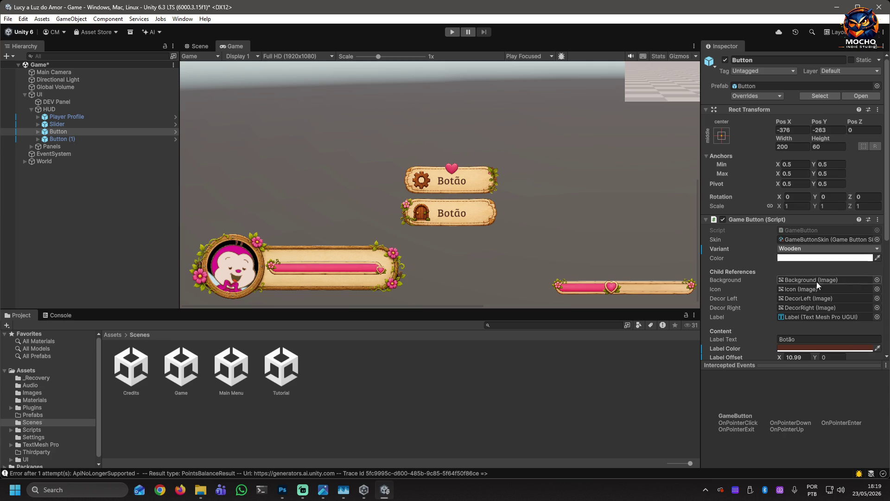
In the State section, leave the gear button's Is Enabled unticked
{"action": "scroll", "coordinate": [884, 258], "scroll_direction": "down", "scroll_amount": 3}
{"action": "left_click_drag", "start_coordinate": [884, 258], "coordinate": [876, 331]}
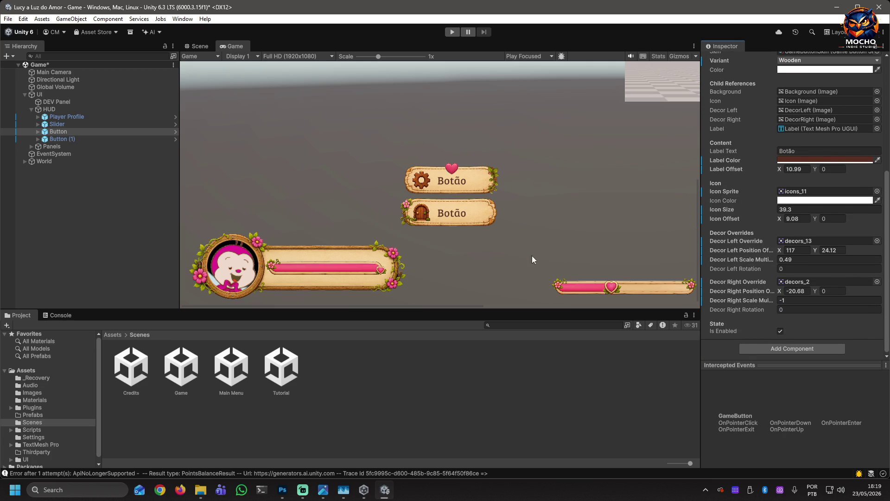
{"action": "left_click", "coordinate": [780, 331]}
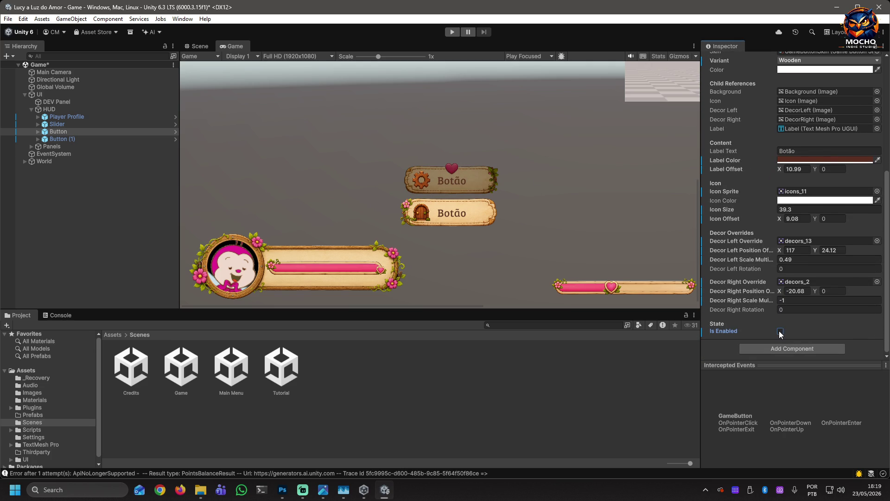
{"action": "left_click", "coordinate": [780, 332]}
{"action": "left_click", "coordinate": [780, 331]}
{"action": "left_click", "coordinate": [780, 331]}
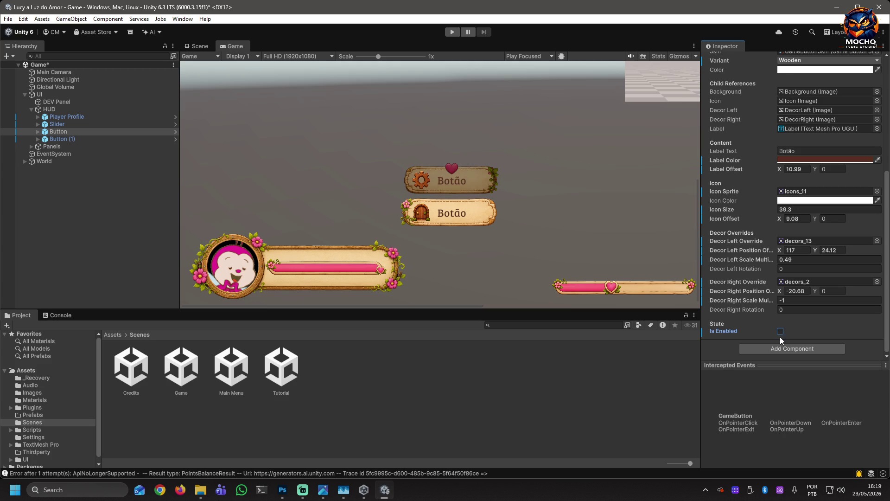
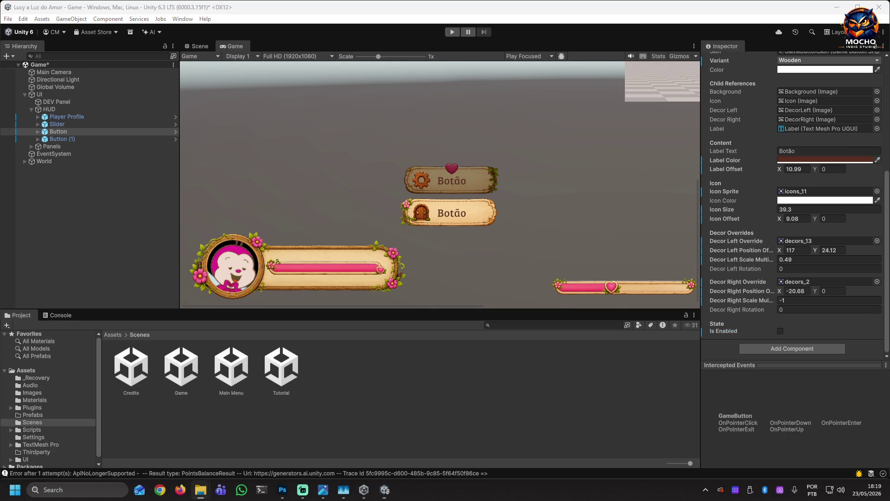
Close the in-game menu and quest journal mockup images
{"action": "key", "text": "alt+Tab"}
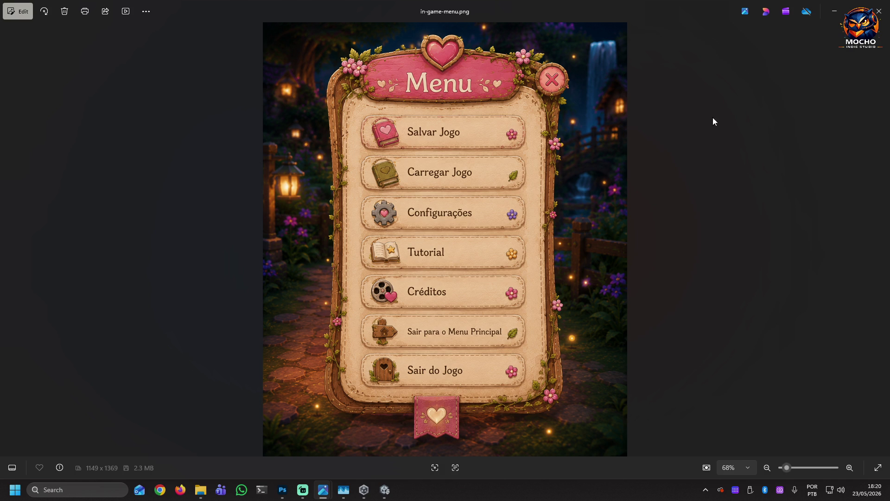
{"action": "left_click", "coordinate": [878, 19]}
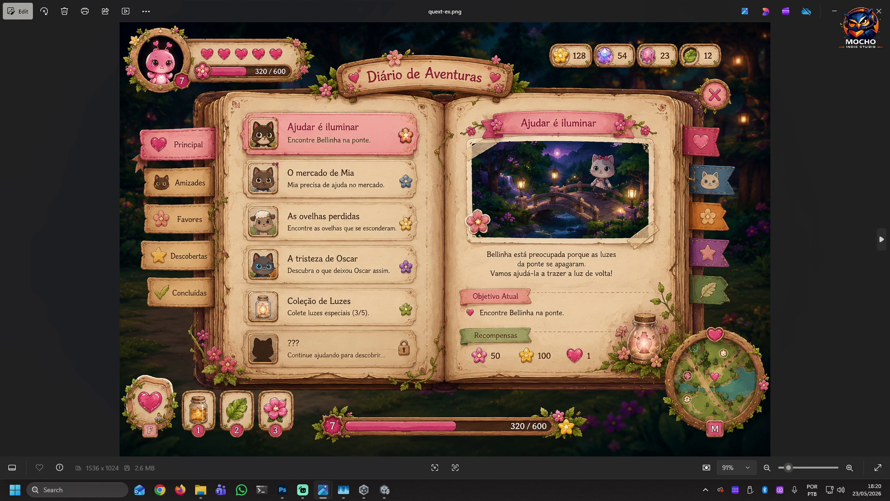
{"action": "left_click", "coordinate": [879, 11]}
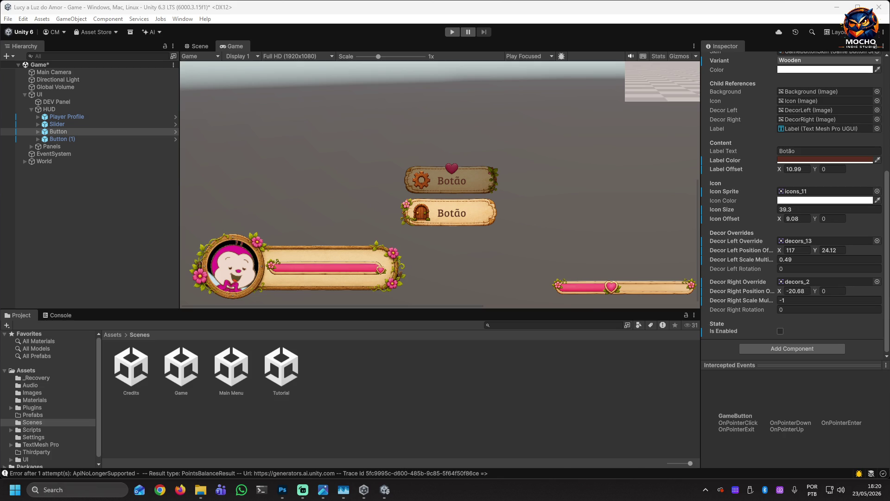
Place the giorgio-ref.png reference over the editor, clear of the Game view
{"action": "key", "text": "super+d"}
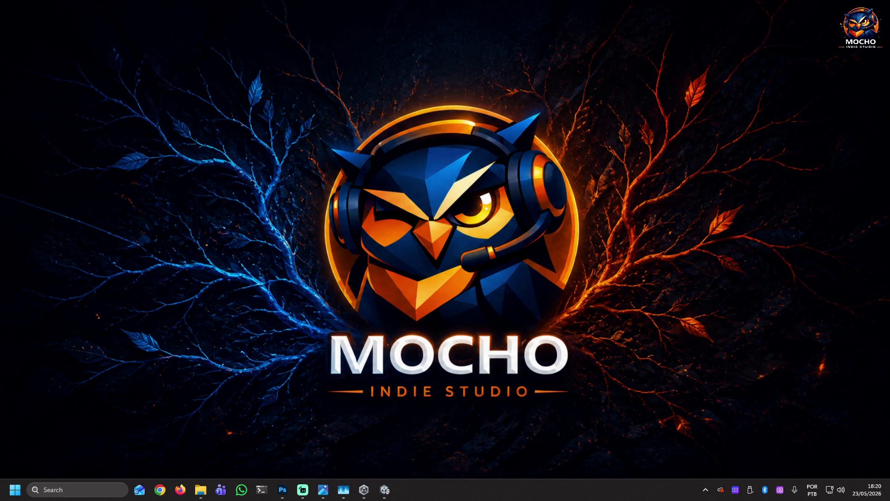
{"action": "key", "text": "super+d"}
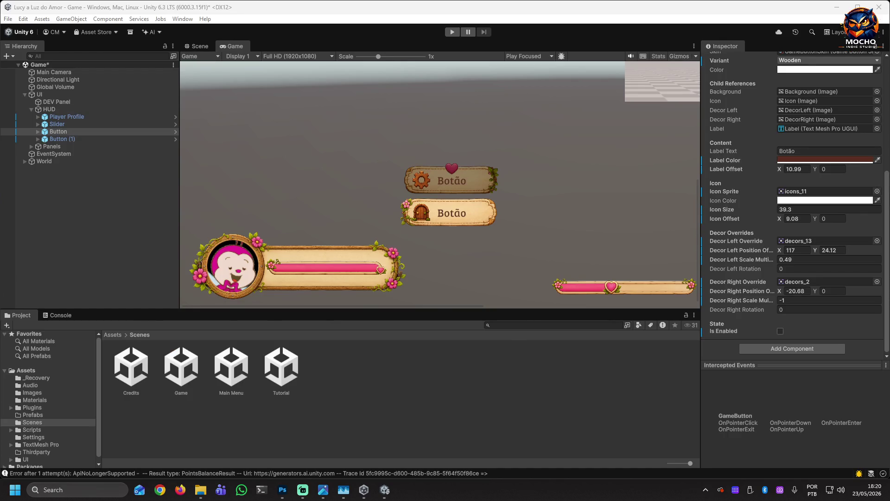
{"action": "key", "text": "super+d"}
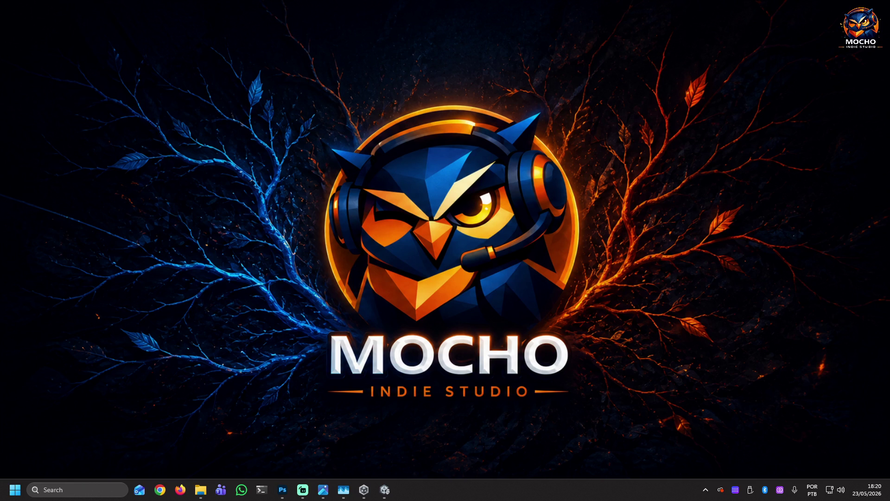
{"action": "key", "text": "super+d"}
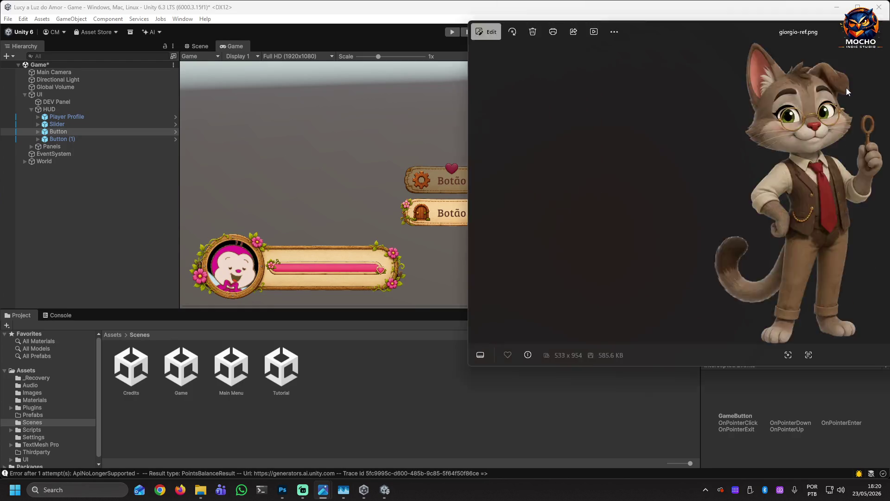
{"action": "left_click_drag", "start_coordinate": [847, 88], "coordinate": [516, 96]}
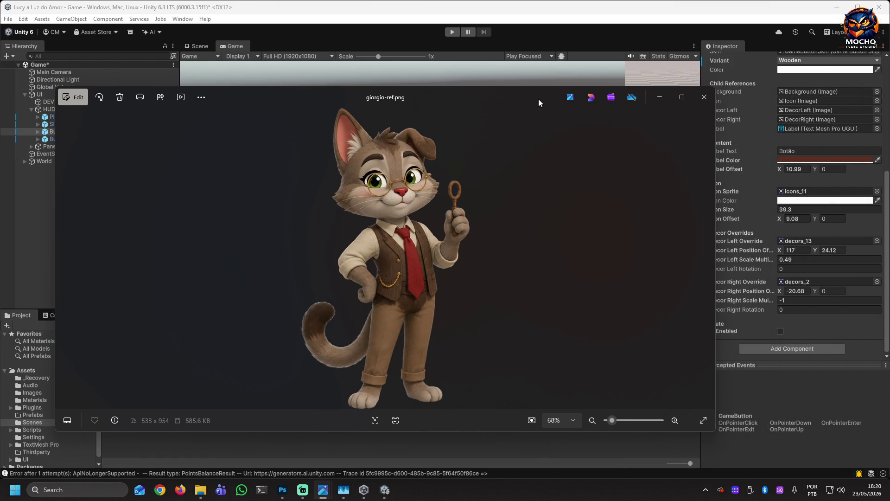
{"action": "mouse_move", "coordinate": [538, 99]}
{"action": "left_mouse_down"}
{"action": "mouse_move", "coordinate": [559, 230]}
{"action": "mouse_move", "coordinate": [607, 254]}
{"action": "mouse_move", "coordinate": [501, 295]}
{"action": "mouse_move", "coordinate": [540, 191]}
{"action": "mouse_move", "coordinate": [459, 71]}
{"action": "mouse_move", "coordinate": [440, 63]}
{"action": "mouse_move", "coordinate": [441, 35]}
{"action": "left_mouse_up"}
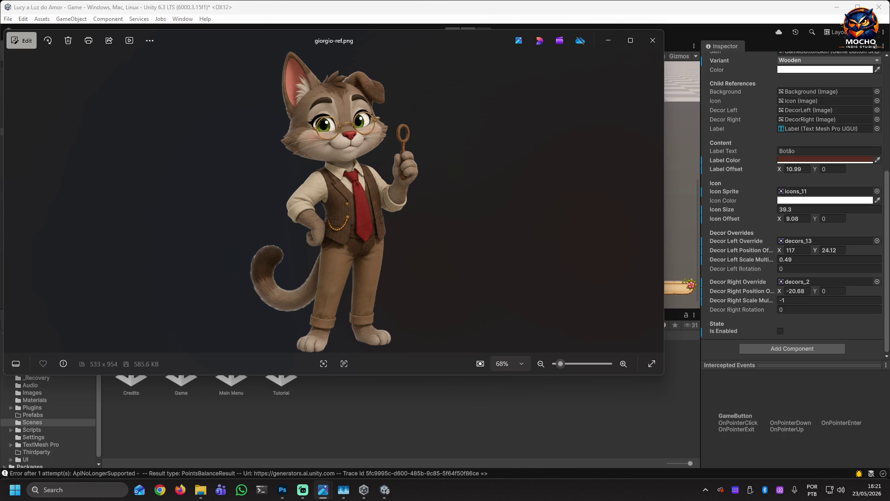
{"action": "key", "text": "super+d"}
{"action": "key", "text": "super+d"}
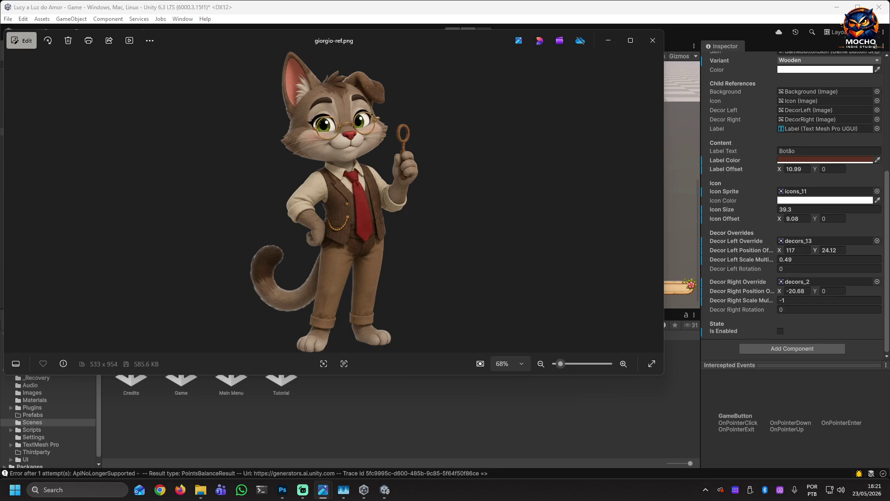
View the Mario.png and Giorgio.png portraits, then close both
{"action": "mouse_move", "coordinate": [889, 65]}
{"action": "left_mouse_down"}
{"action": "mouse_move", "coordinate": [692, 70]}
{"action": "mouse_move", "coordinate": [425, 46]}
{"action": "mouse_move", "coordinate": [391, 56]}
{"action": "left_mouse_up"}
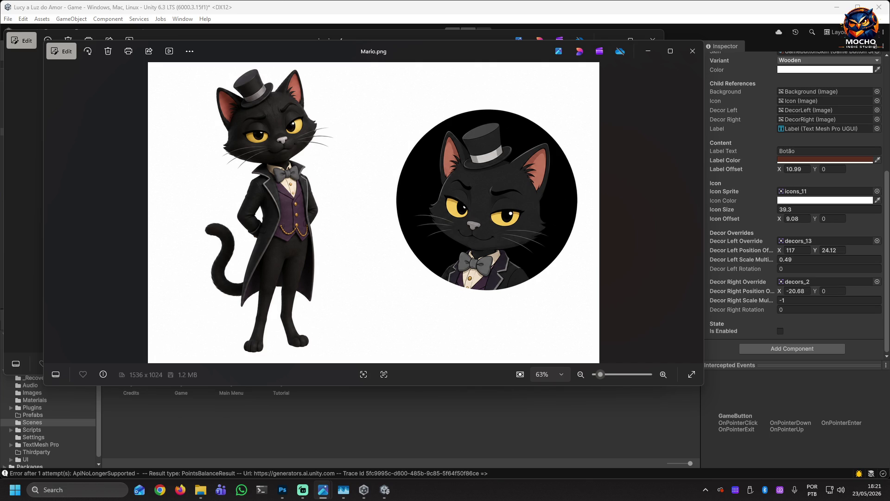
{"action": "key", "text": "Right"}
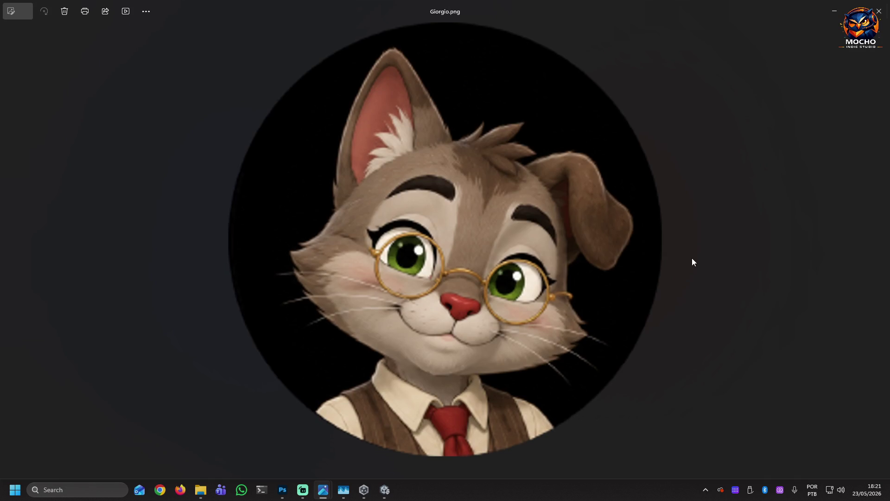
{"action": "left_click", "coordinate": [880, 13]}
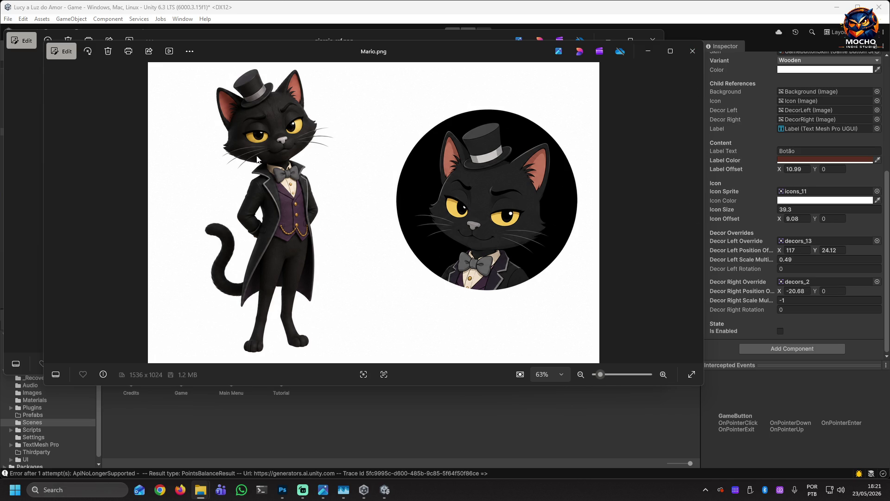
{"action": "left_click", "coordinate": [690, 57]}
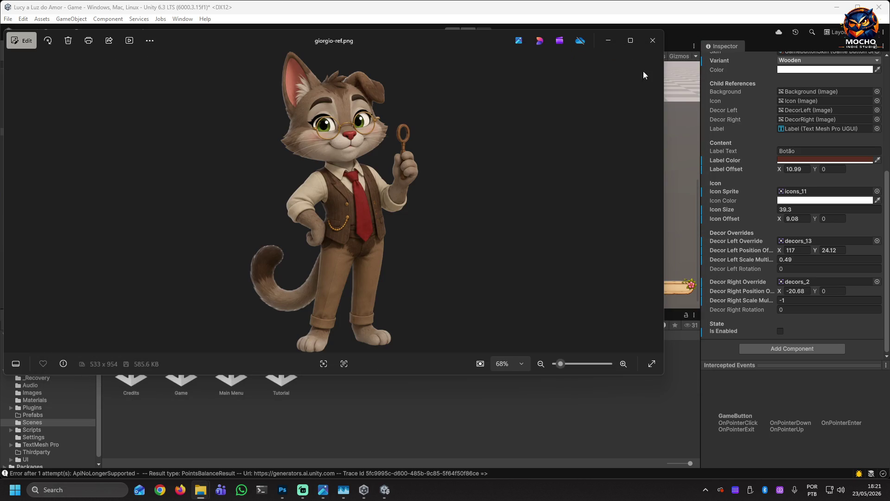
{"action": "left_click", "coordinate": [656, 46]}
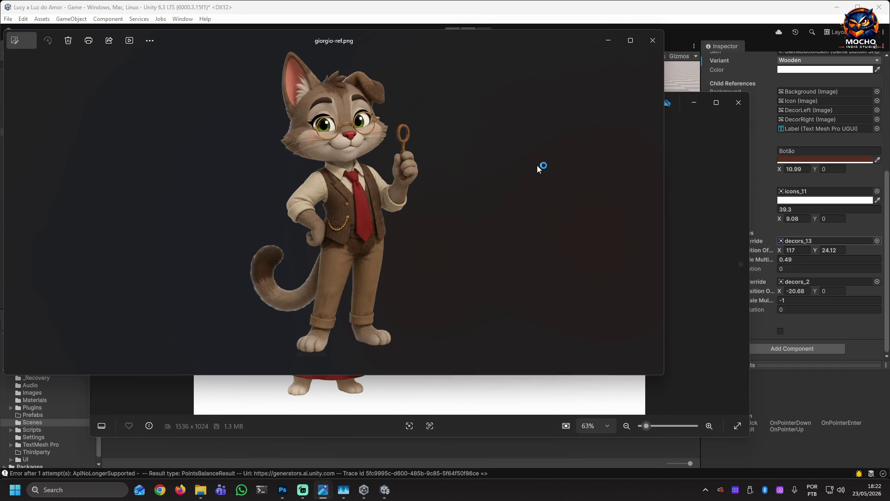
Move giorgio-ref.png to the right and close the white cat, Spark.png and Oscar.png images
{"action": "mouse_move", "coordinate": [371, 49]}
{"action": "left_mouse_down"}
{"action": "mouse_move", "coordinate": [785, 119]}
{"action": "mouse_move", "coordinate": [770, 110]}
{"action": "left_mouse_up"}
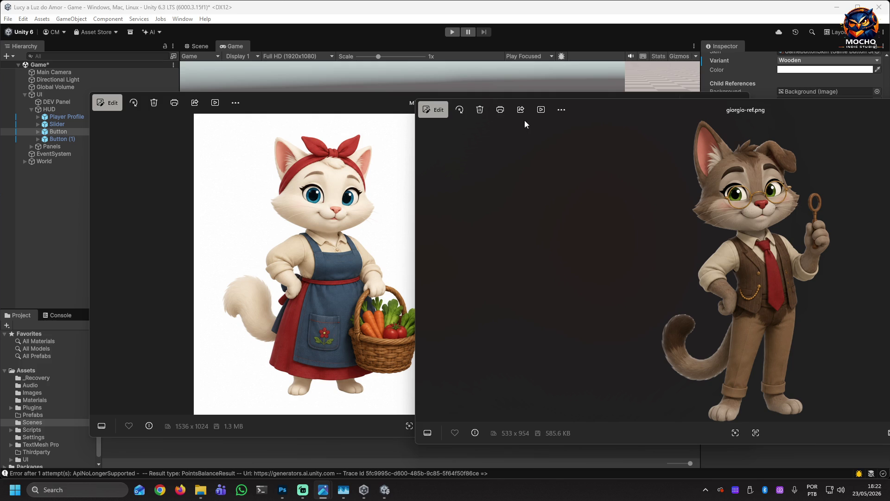
{"action": "left_click", "coordinate": [380, 97]}
{"action": "left_click", "coordinate": [741, 99]}
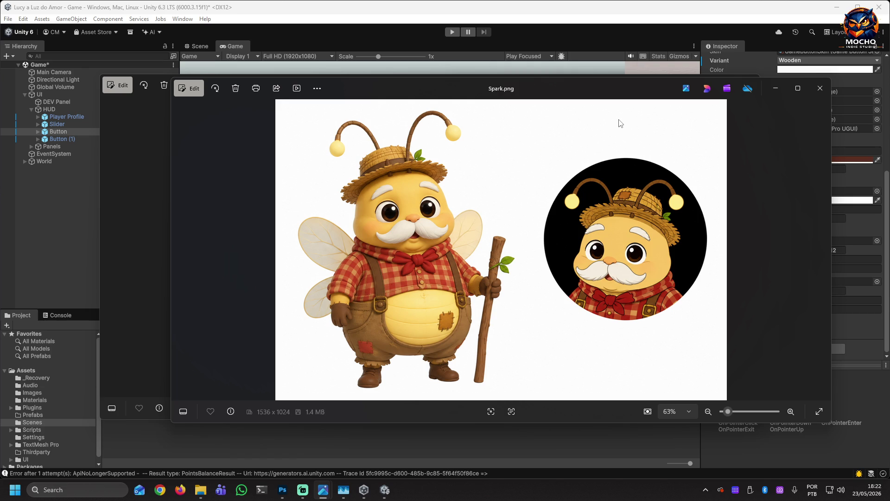
{"action": "left_click", "coordinate": [820, 89]}
{"action": "left_click", "coordinate": [749, 87]}
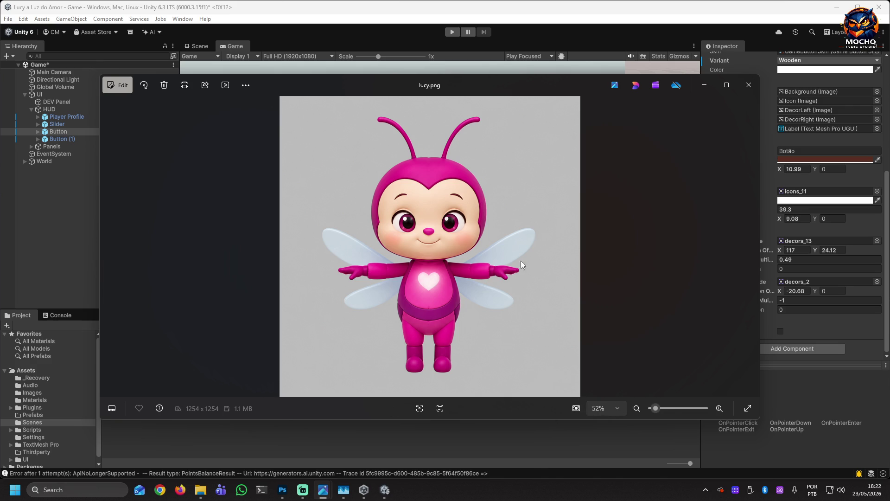
Close lucy.png and Lucca.png, then bring up the bella-ref.png reference
{"action": "left_click", "coordinate": [750, 87]}
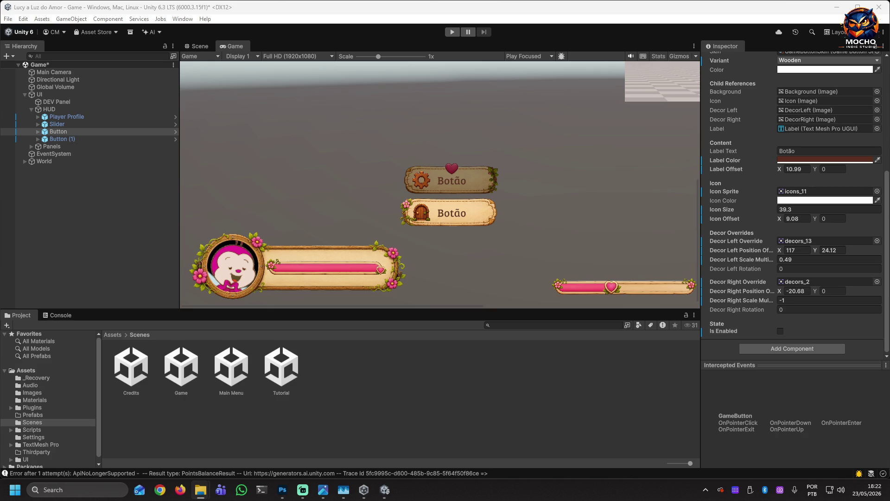
{"action": "key", "text": "alt+Tab"}
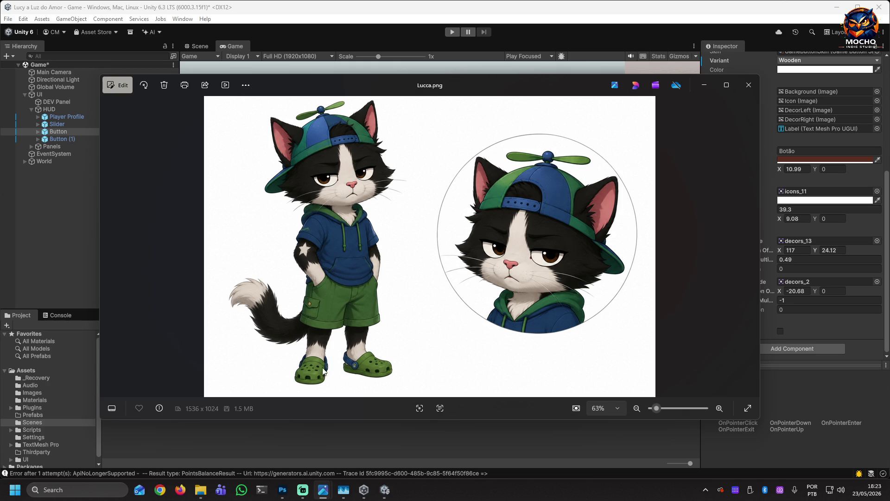
{"action": "left_click", "coordinate": [748, 84]}
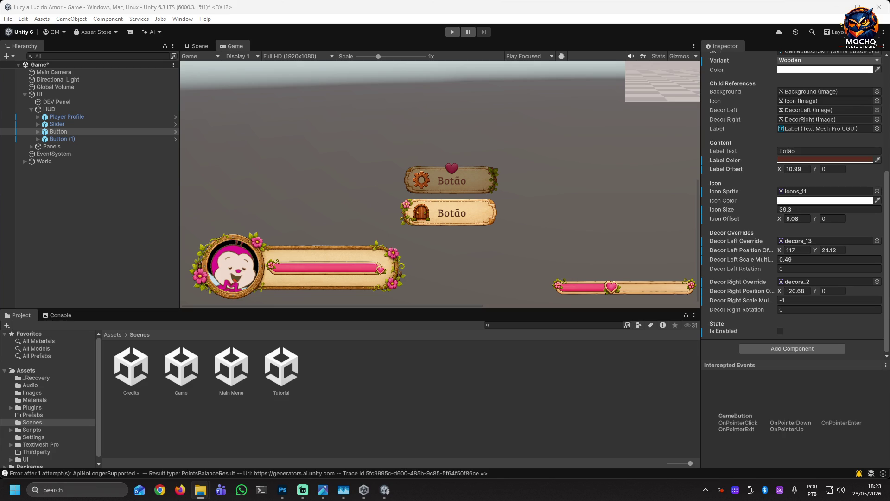
{"action": "key", "text": "alt+Tab"}
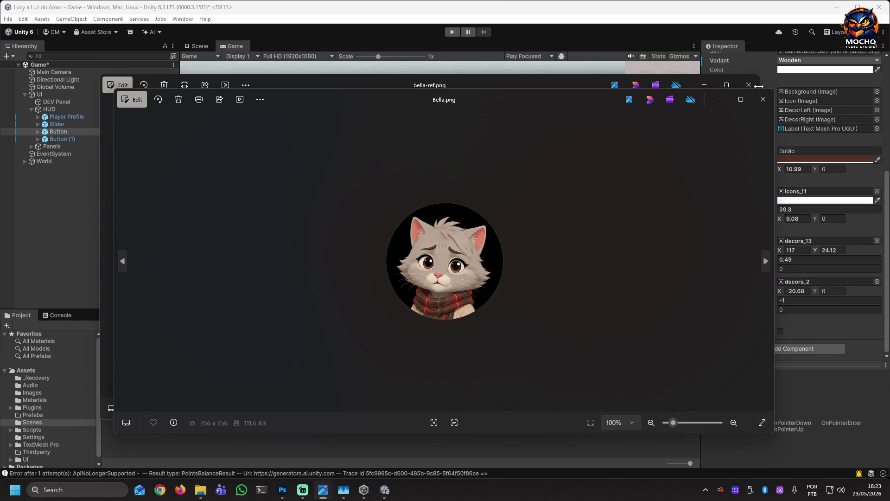
Close the Bella.png portrait, the bella-ref.png reference and the cat statue render
{"action": "left_click", "coordinate": [763, 99]}
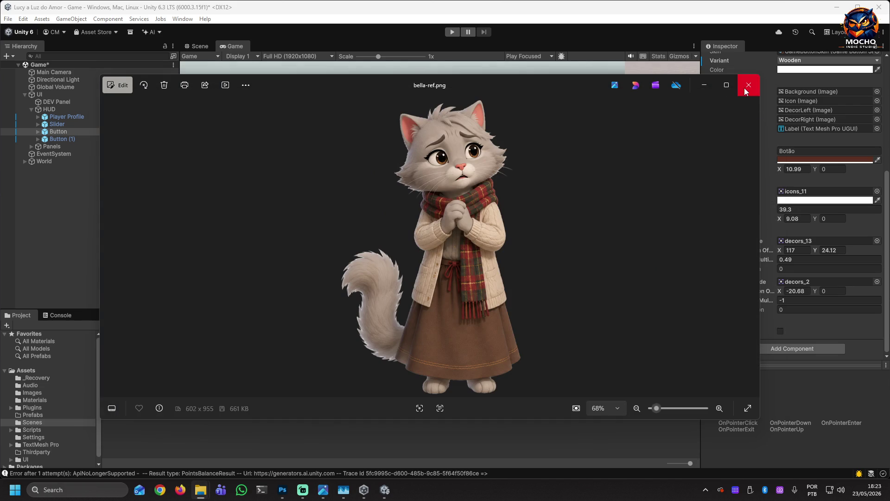
{"action": "left_click", "coordinate": [745, 92]}
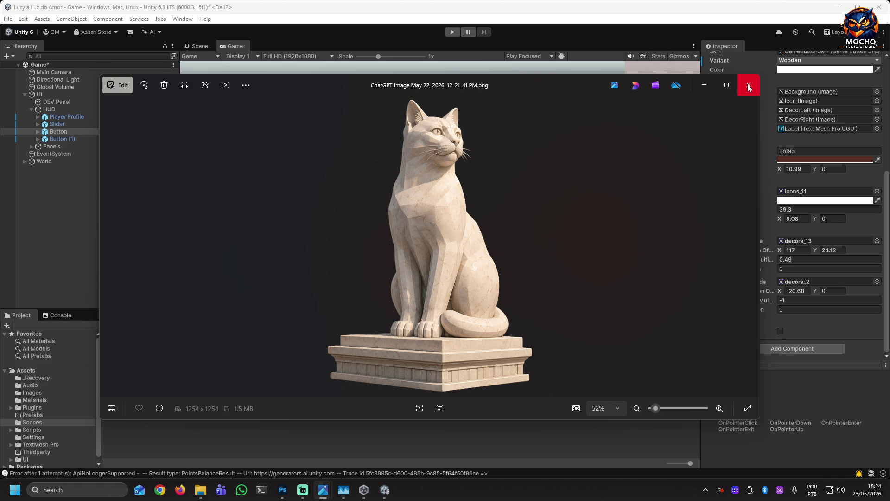
{"action": "left_click", "coordinate": [747, 85]}
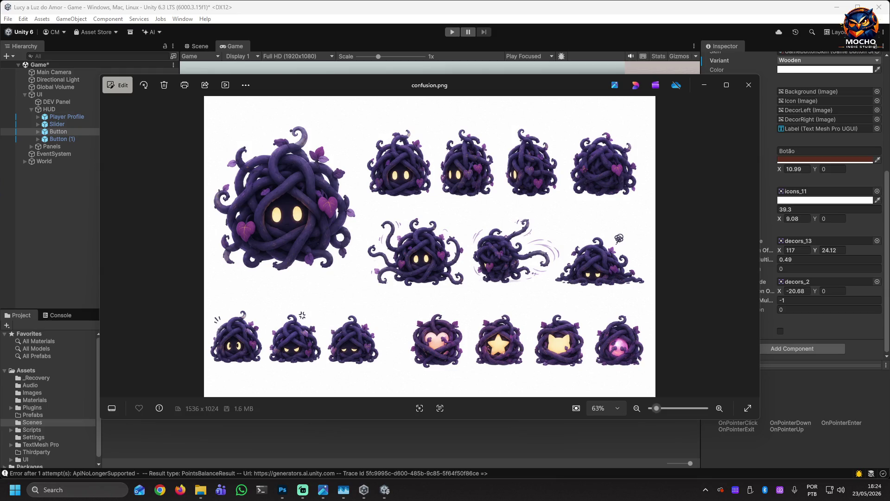
Close the confusion.png, doubt.png and sadness.png creature sheets
{"action": "key", "text": "alt+F4"}
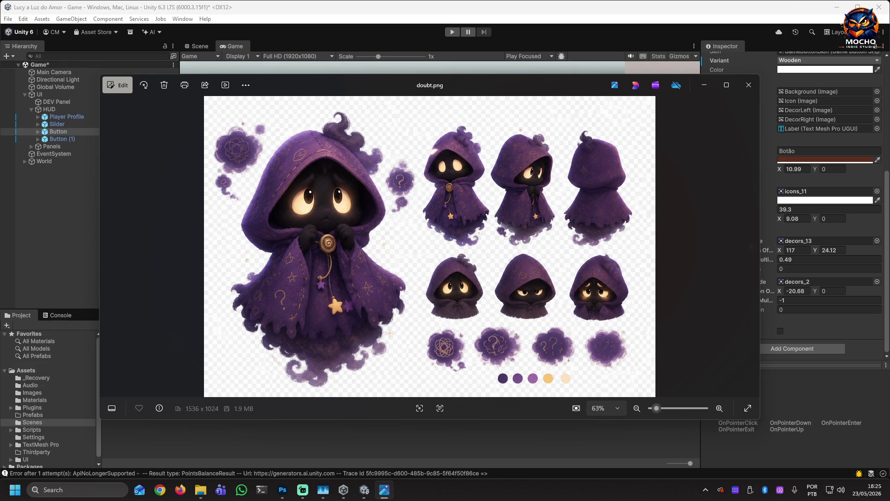
{"action": "left_click", "coordinate": [749, 85]}
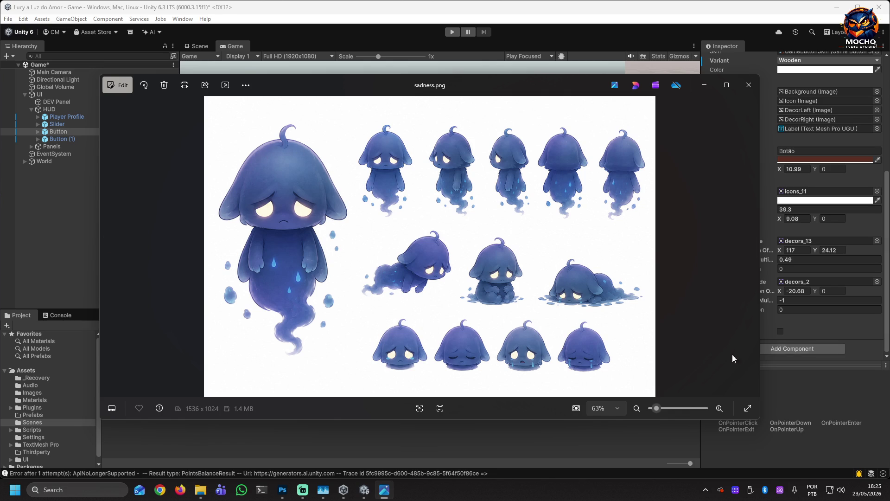
{"action": "left_click", "coordinate": [746, 84]}
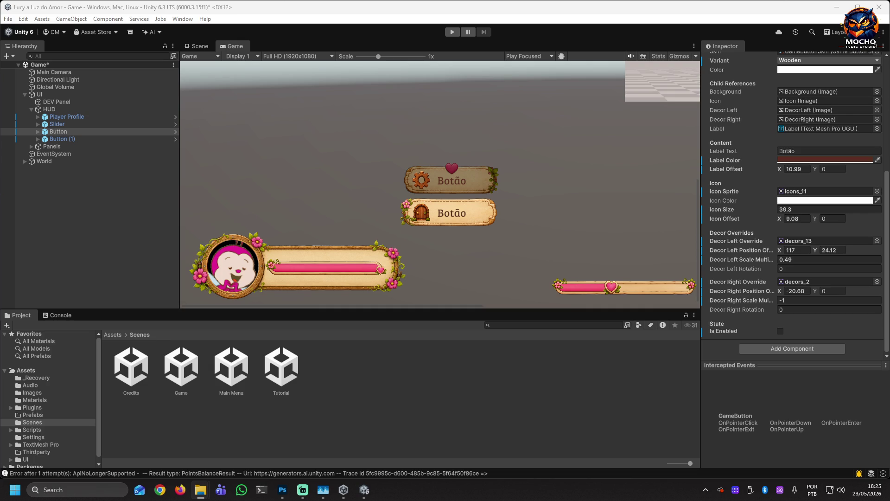
Close the solitude.png, sadness.png, tabs.png and window.png images
{"action": "key", "text": "Return"}
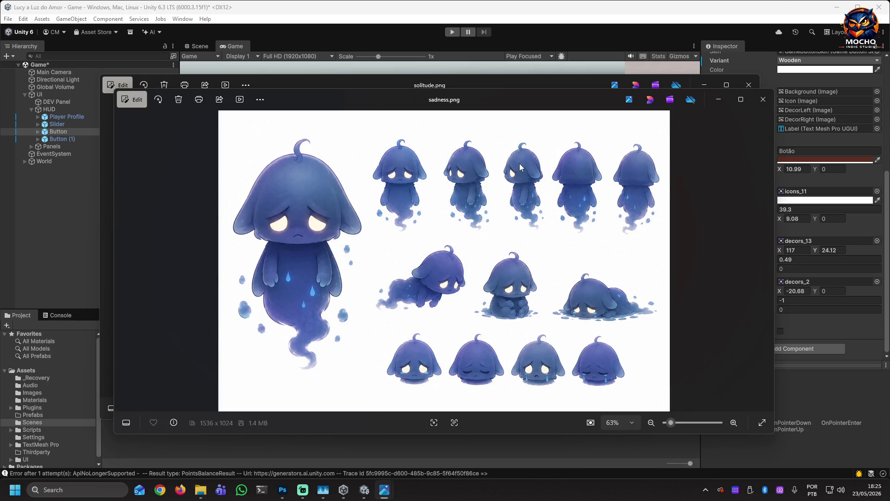
{"action": "mouse_move", "coordinate": [376, 101]}
{"action": "left_mouse_down"}
{"action": "mouse_move", "coordinate": [535, 84]}
{"action": "mouse_move", "coordinate": [646, 88]}
{"action": "left_mouse_up"}
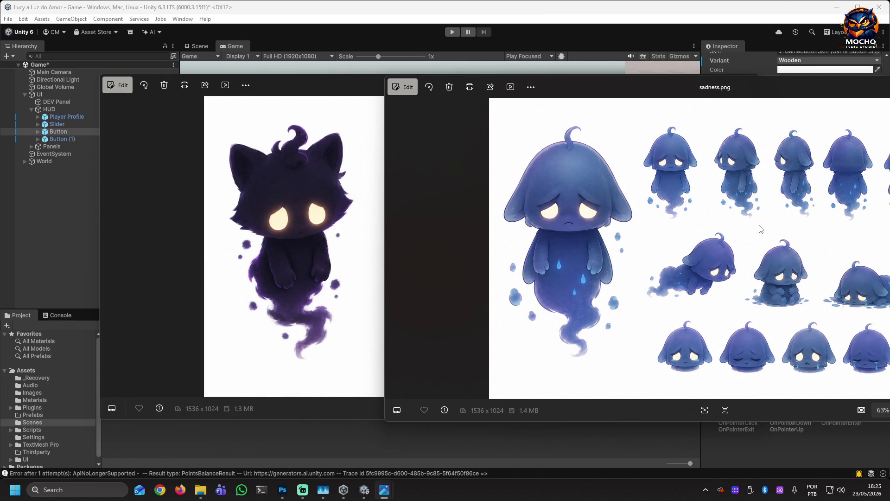
{"action": "left_click", "coordinate": [361, 92]}
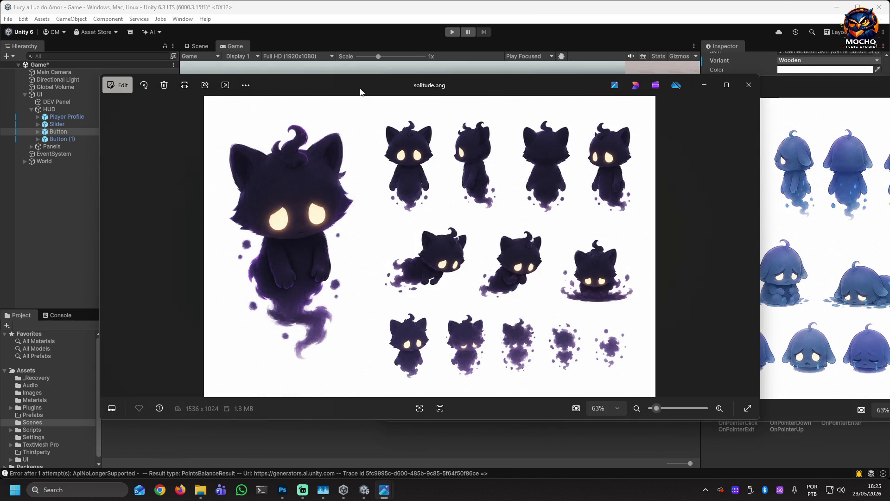
{"action": "left_click", "coordinate": [746, 92]}
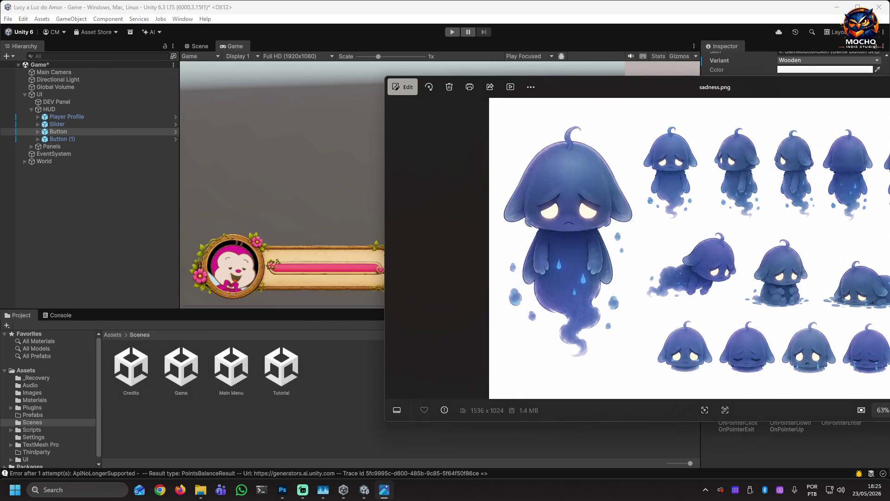
{"action": "key", "text": "alt+F4"}
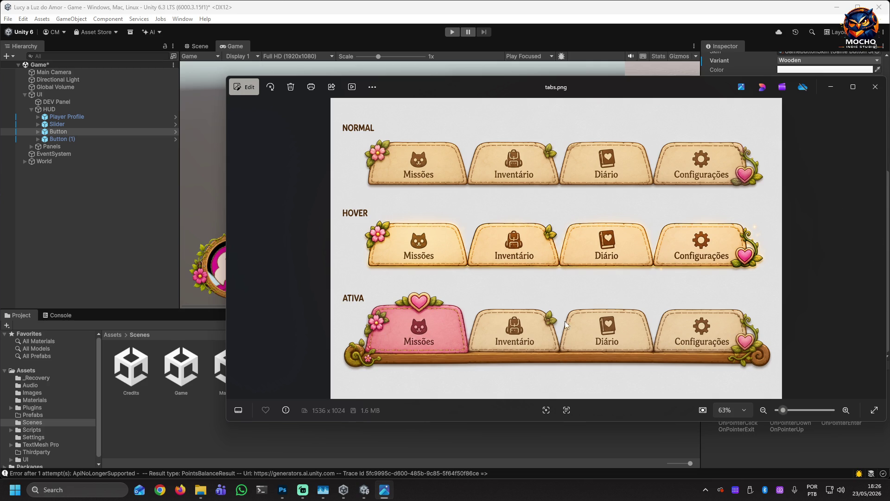
{"action": "left_click", "coordinate": [875, 90]}
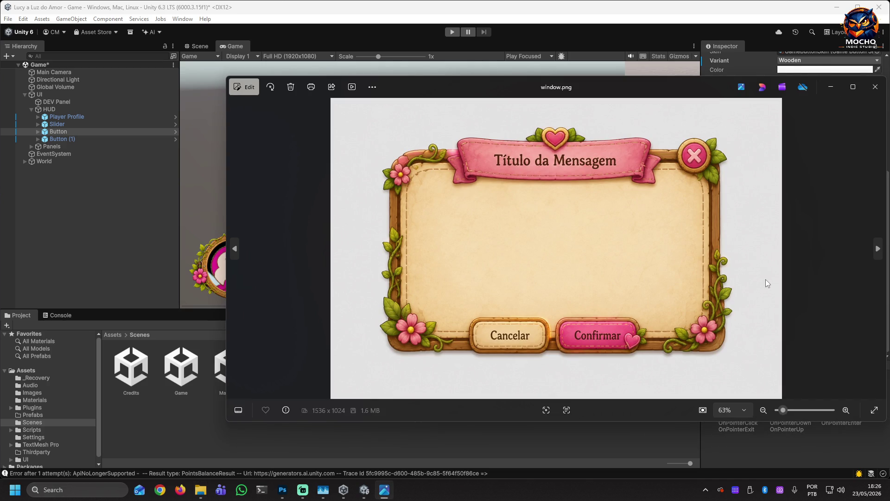
{"action": "left_click", "coordinate": [874, 87]}
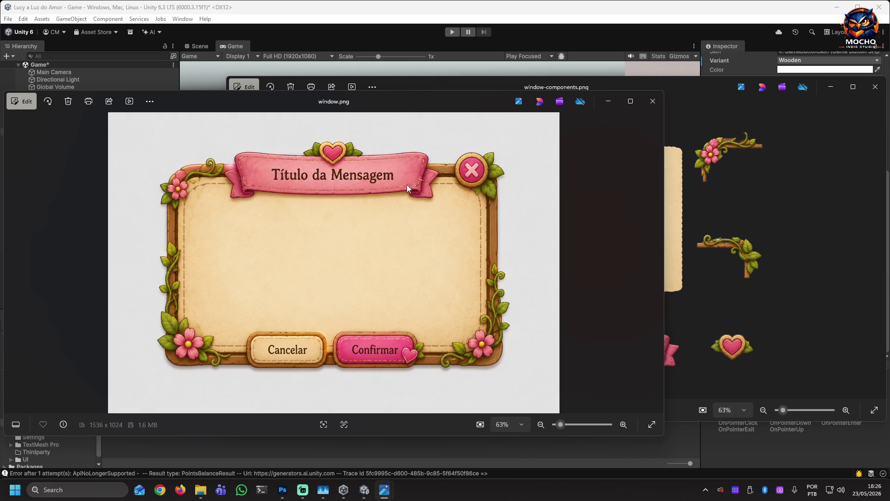
Compare the window.png mockup against the window-components.png parts sheet, then close the mockup
{"action": "mouse_move", "coordinate": [490, 107]}
{"action": "left_mouse_down"}
{"action": "mouse_move", "coordinate": [283, 123]}
{"action": "mouse_move", "coordinate": [193, 118]}
{"action": "mouse_move", "coordinate": [370, 108]}
{"action": "left_mouse_up"}
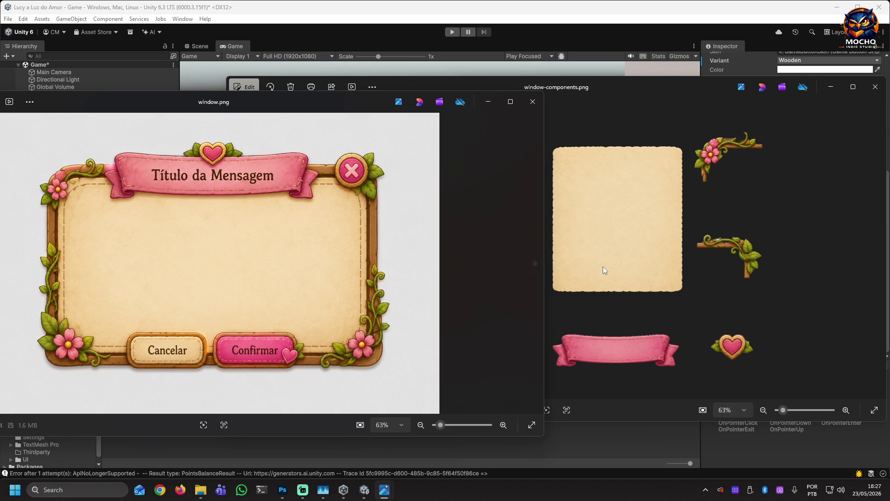
{"action": "left_click", "coordinate": [834, 243]}
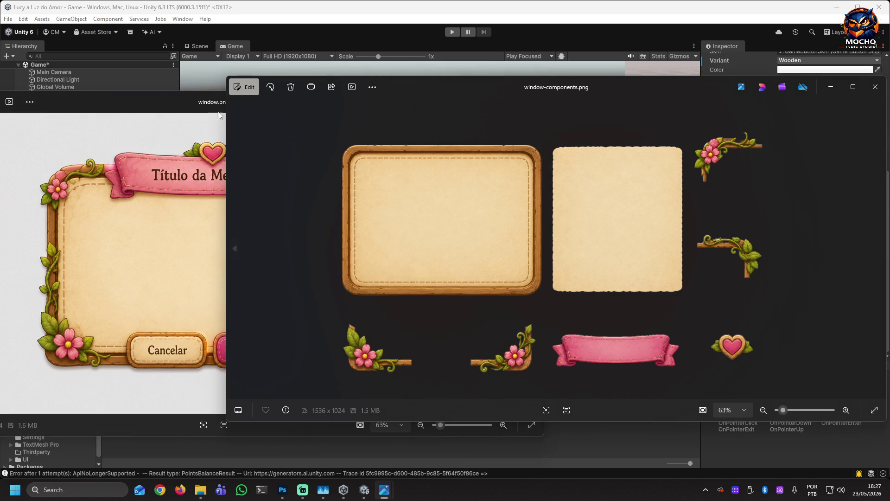
{"action": "left_click", "coordinate": [164, 103]}
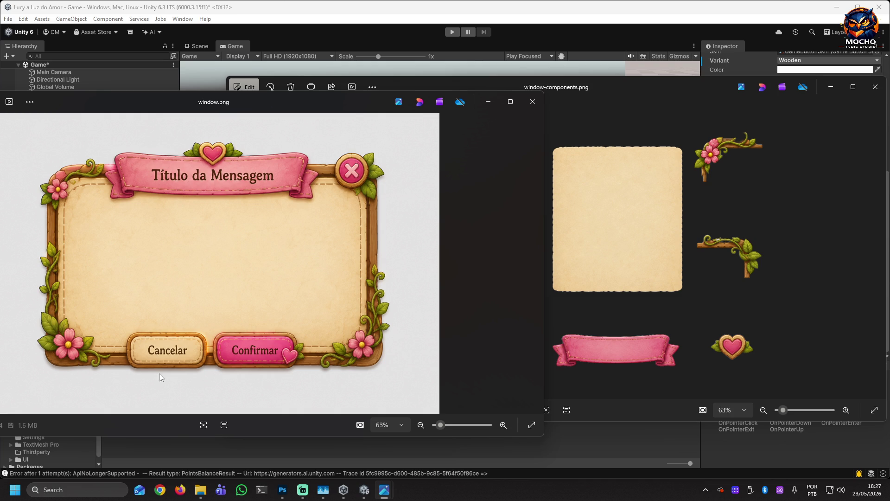
{"action": "left_click", "coordinate": [622, 96]}
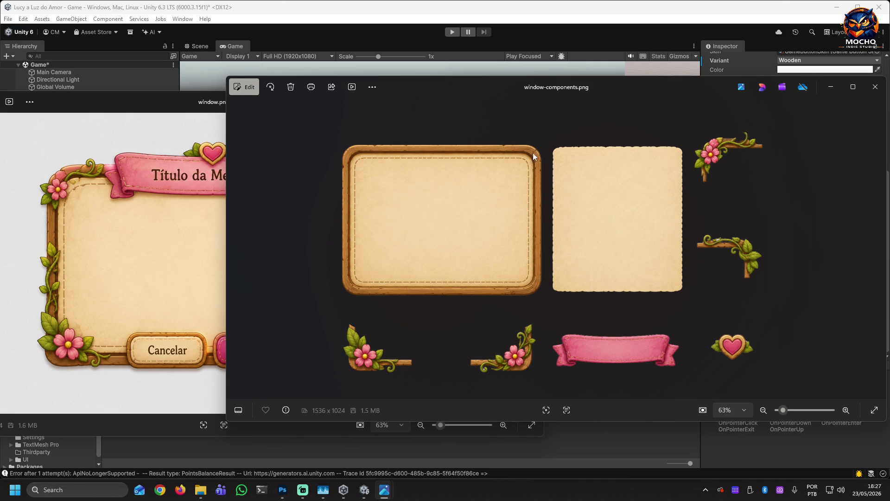
{"action": "left_click", "coordinate": [166, 102]}
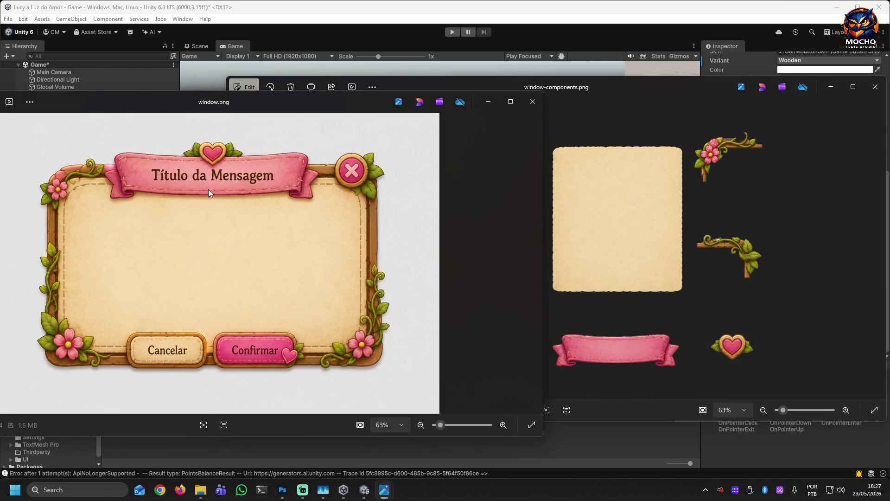
{"action": "left_click", "coordinate": [808, 277]}
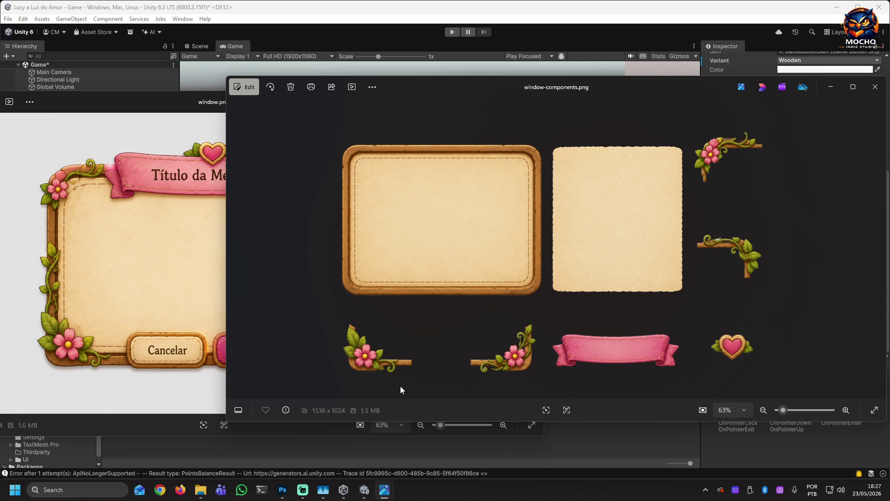
{"action": "left_click", "coordinate": [202, 109]}
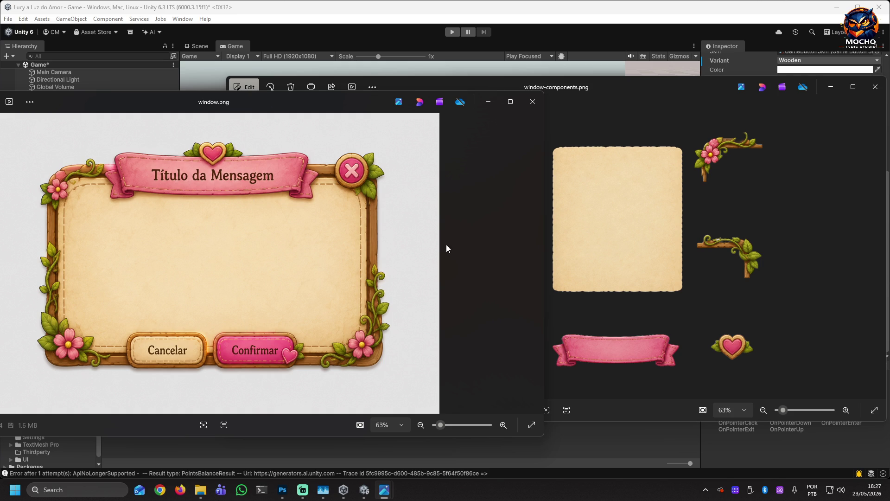
{"action": "left_click", "coordinate": [532, 102]}
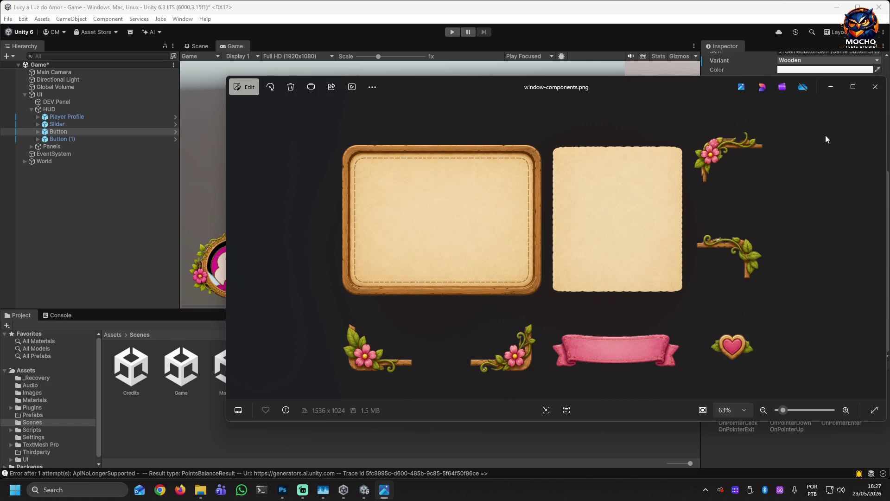
Close the window-components.png parts sheet and the interact-ex.png example image
{"action": "left_click", "coordinate": [871, 93]}
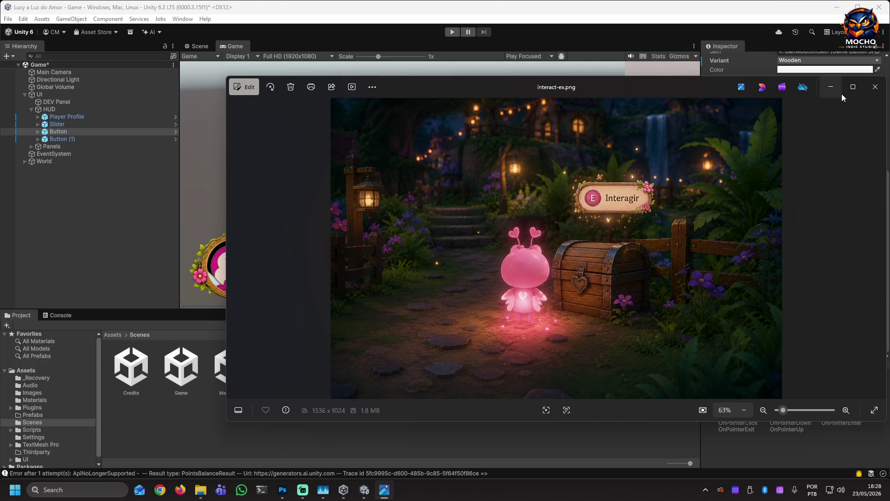
{"action": "left_click", "coordinate": [875, 87]}
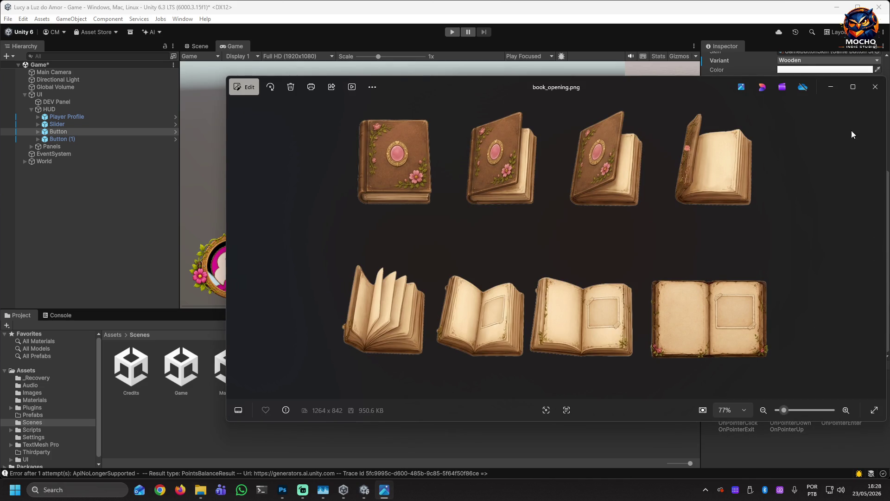
Close the book_opening.png sprite sheet to return to the Unity editor
{"action": "left_click", "coordinate": [874, 86]}
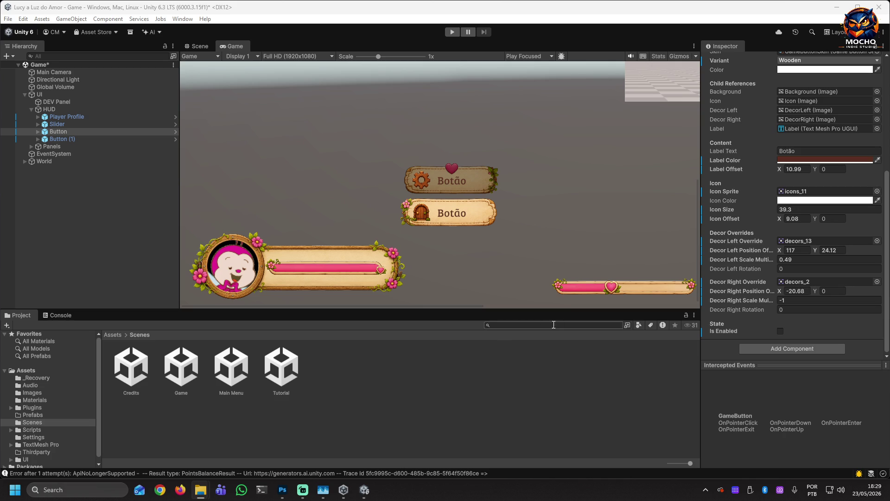
Clear the Button selection by clicking empty space in the Project panel
{"action": "left_click", "coordinate": [490, 369]}
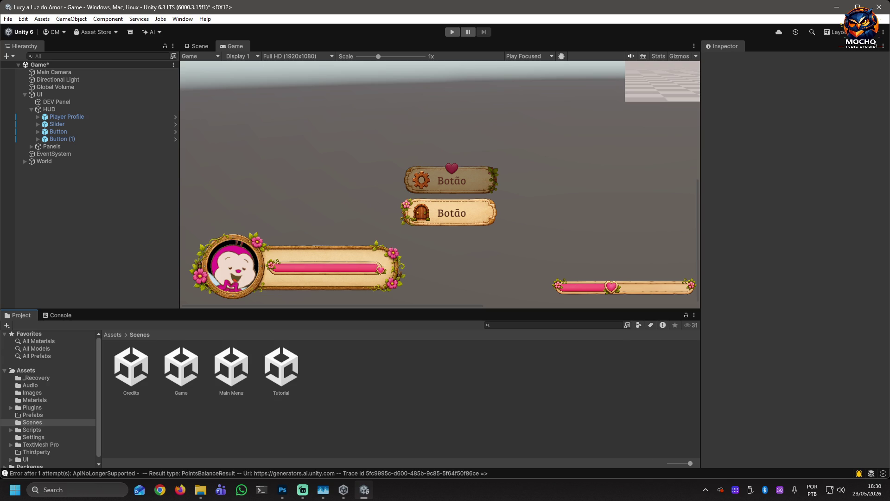
Bring File Explorer over the editor and navigate up to the __LUCI asset folder
{"action": "mouse_move", "coordinate": [889, 116]}
{"action": "left_mouse_down"}
{"action": "mouse_move", "coordinate": [562, 56]}
{"action": "mouse_move", "coordinate": [436, 54]}
{"action": "left_mouse_up"}
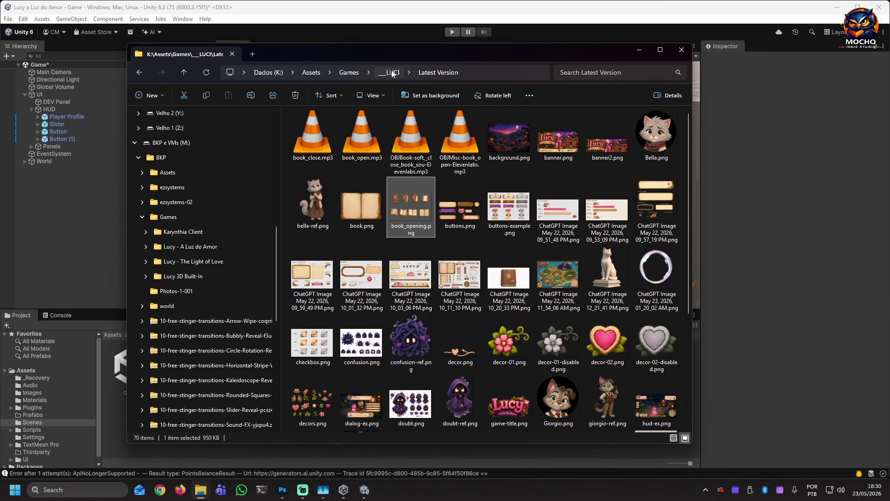
{"action": "left_click", "coordinate": [389, 72]}
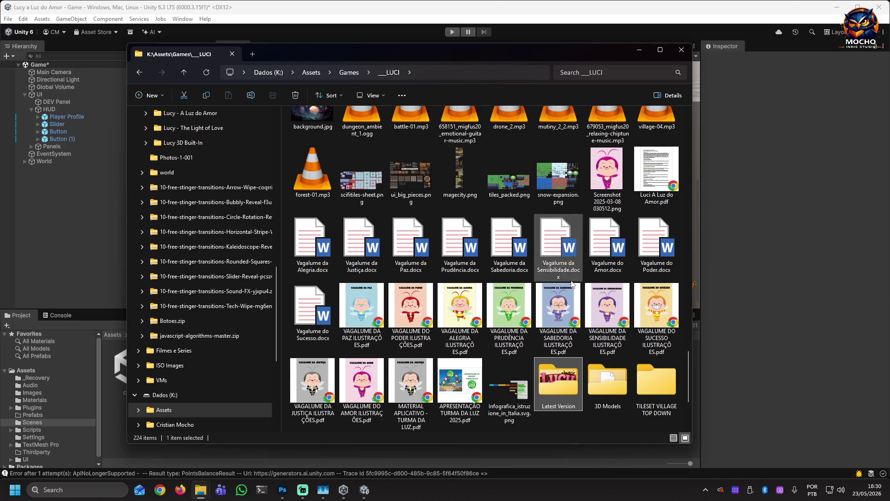
{"action": "left_click", "coordinate": [371, 183]}
{"action": "scroll", "coordinate": [486, 274], "scroll_direction": "up", "scroll_amount": 10}
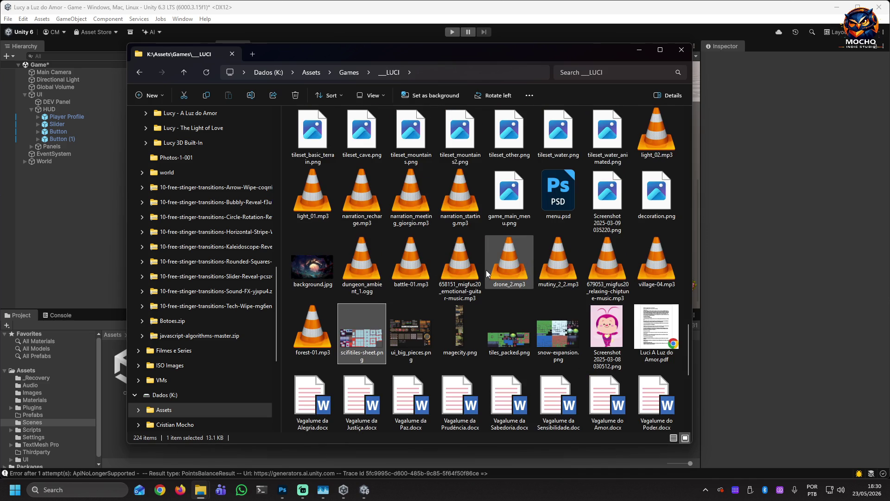
{"action": "scroll", "coordinate": [540, 292], "scroll_direction": "up", "scroll_amount": 15}
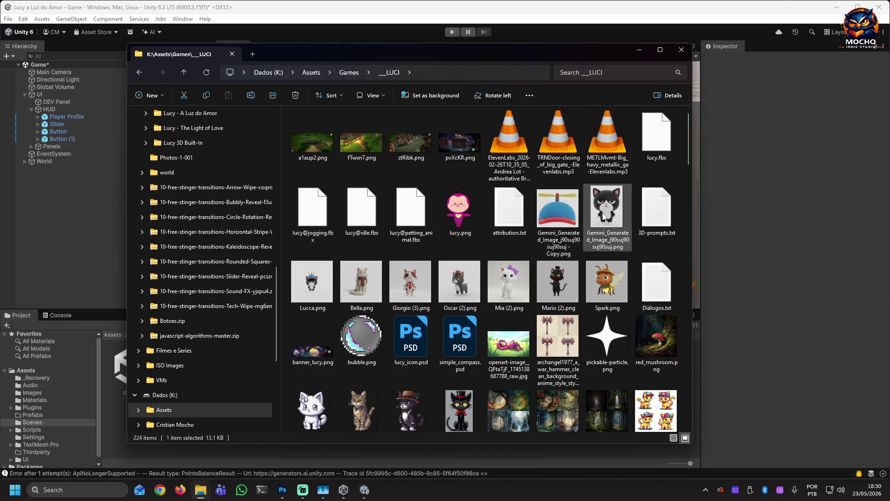
Browse the __LUCI images and open mirror-sheet.png in Photos
{"action": "left_click", "coordinate": [606, 214]}
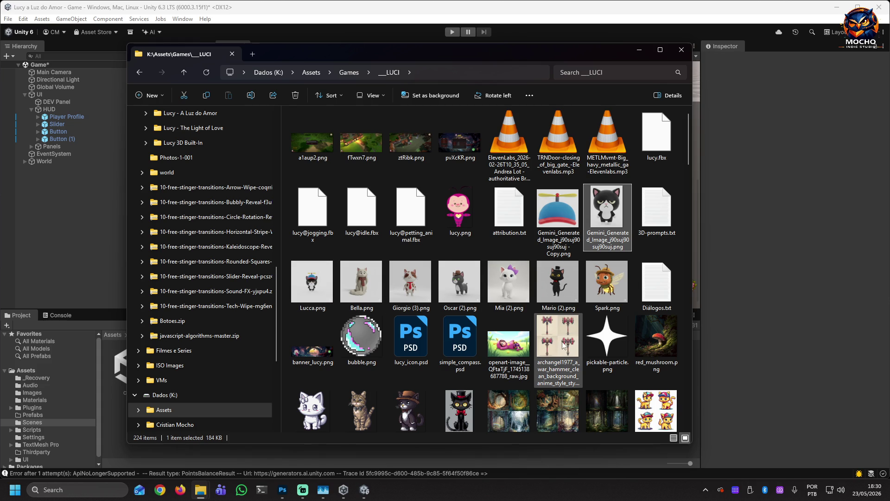
{"action": "scroll", "coordinate": [560, 342], "scroll_direction": "down", "scroll_amount": 3}
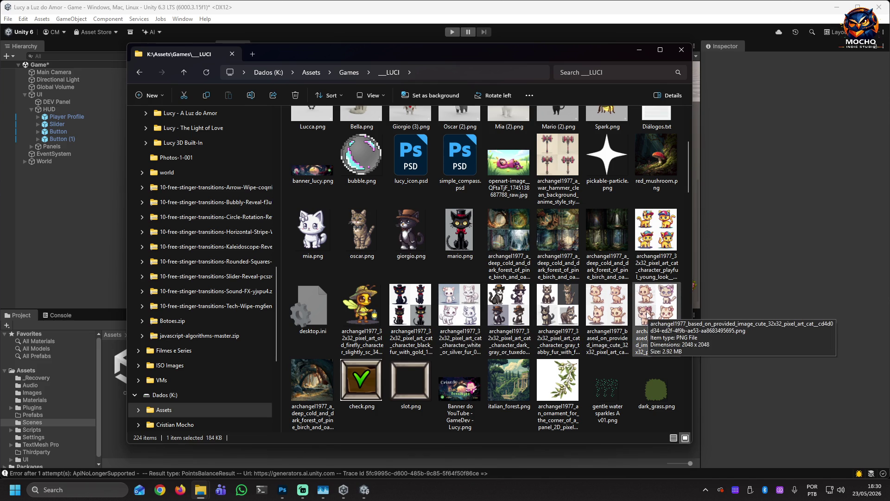
{"action": "scroll", "coordinate": [637, 320], "scroll_direction": "down", "scroll_amount": 4}
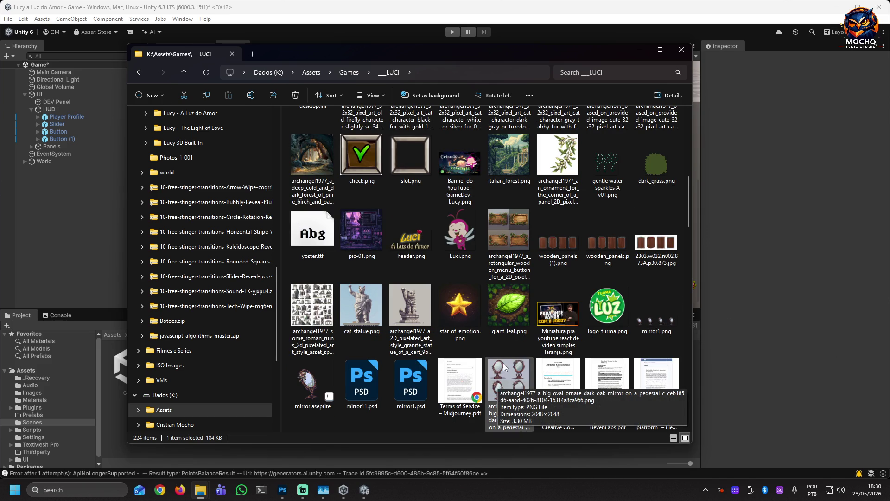
{"action": "scroll", "coordinate": [503, 365], "scroll_direction": "down", "scroll_amount": 4}
{"action": "scroll", "coordinate": [504, 365], "scroll_direction": "down", "scroll_amount": 4}
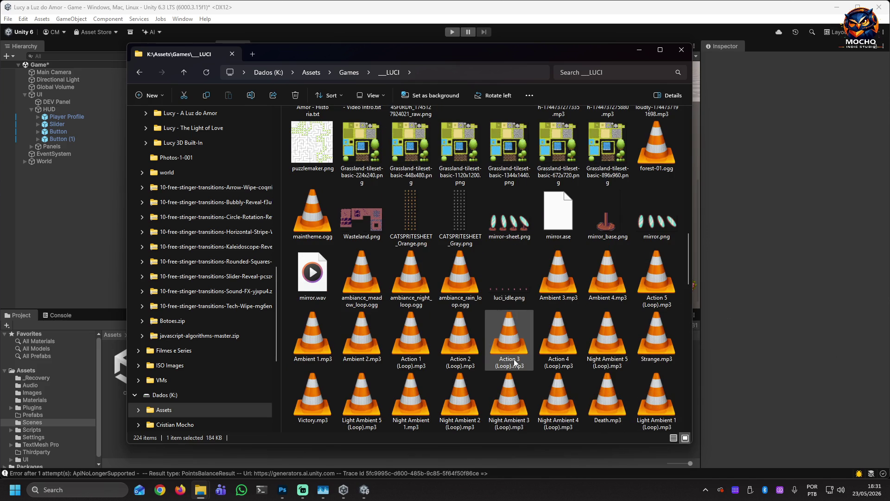
{"action": "double_click", "coordinate": [513, 229]}
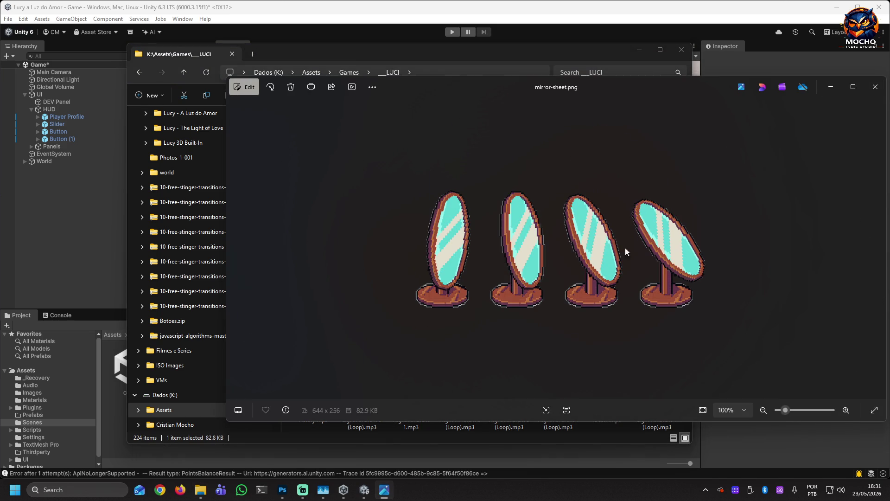
{"action": "left_click", "coordinate": [875, 86]}
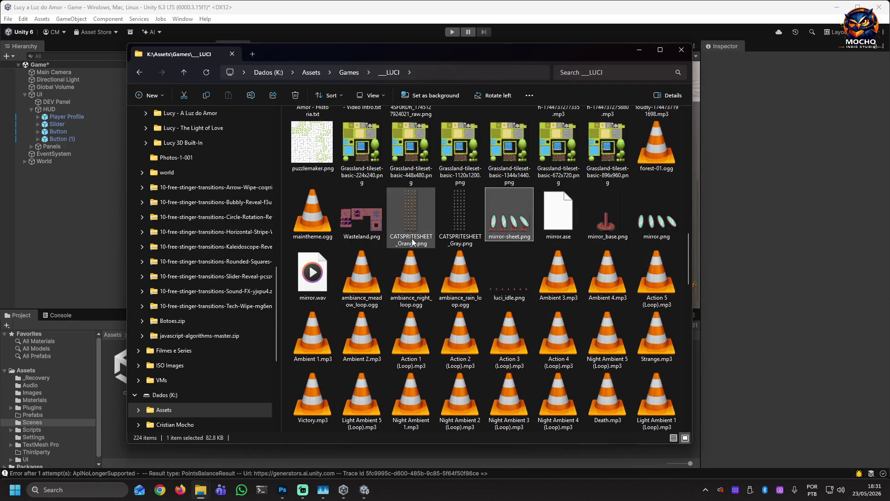
{"action": "double_click", "coordinate": [371, 168]}
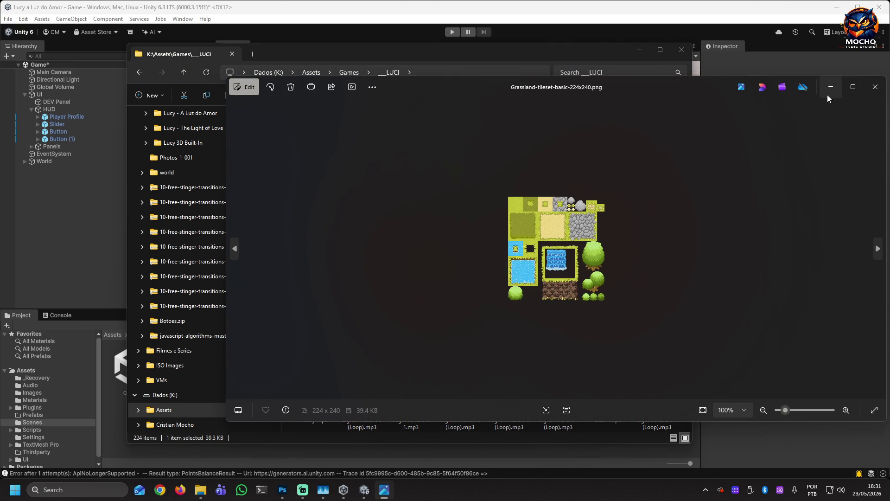
{"action": "left_click", "coordinate": [875, 87]}
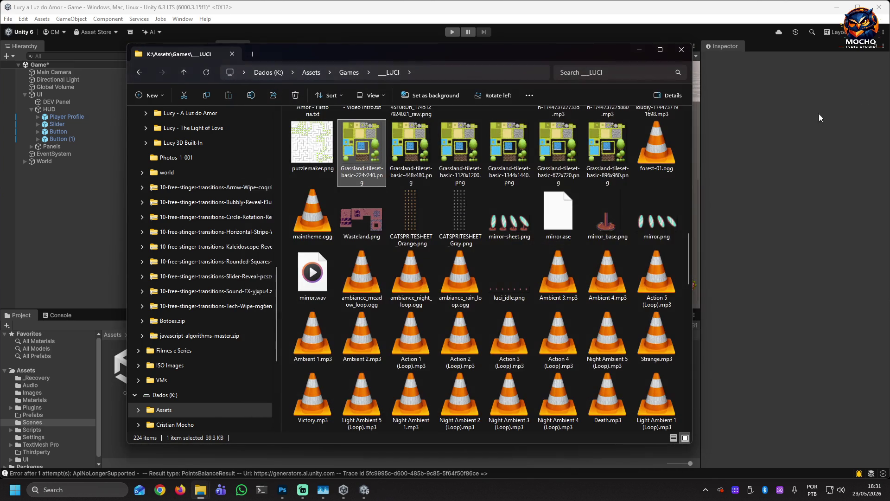
{"action": "scroll", "coordinate": [497, 330], "scroll_direction": "down", "scroll_amount": 5}
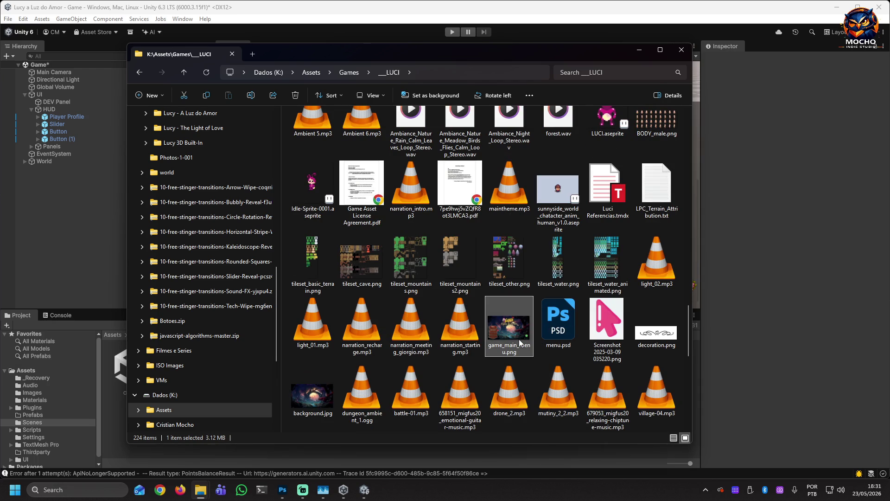
{"action": "double_click", "coordinate": [519, 339]}
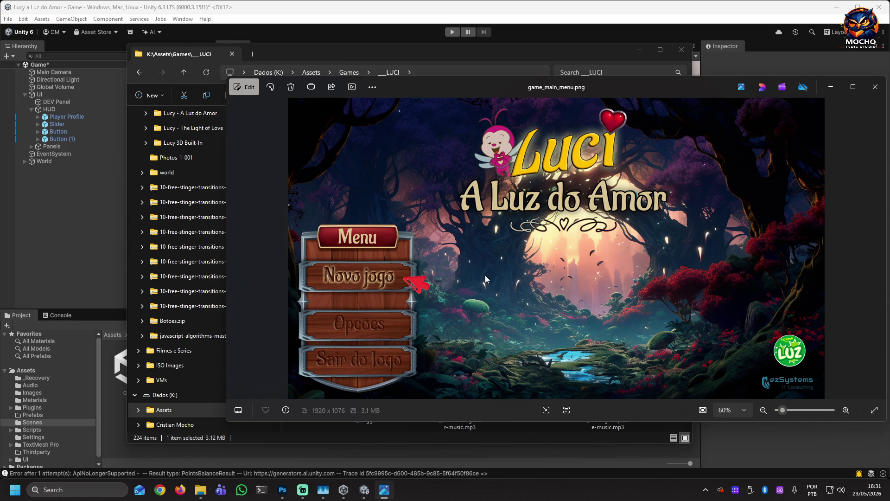
{"action": "left_click", "coordinate": [877, 88]}
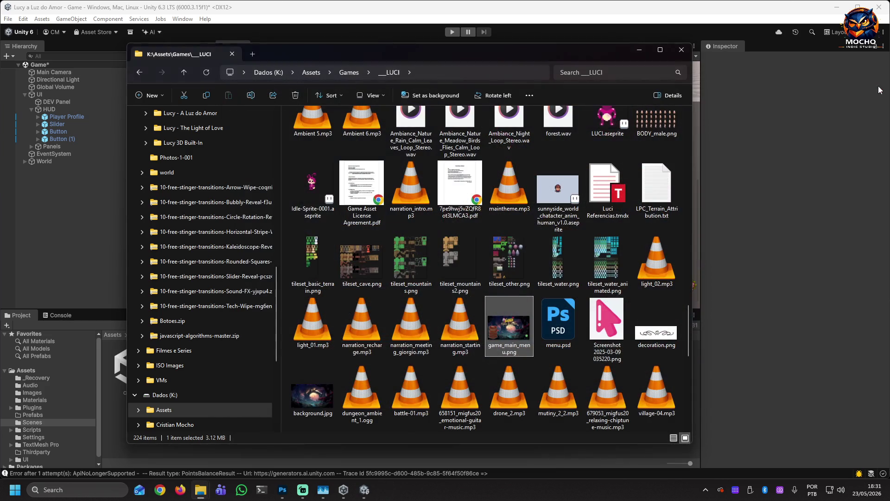
{"action": "scroll", "coordinate": [585, 344], "scroll_direction": "down", "scroll_amount": 3}
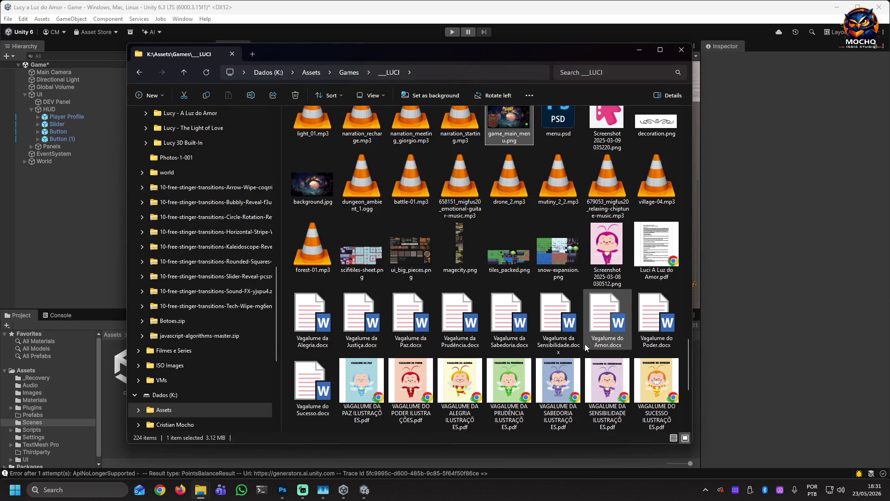
{"action": "scroll", "coordinate": [585, 343], "scroll_direction": "down", "scroll_amount": 3}
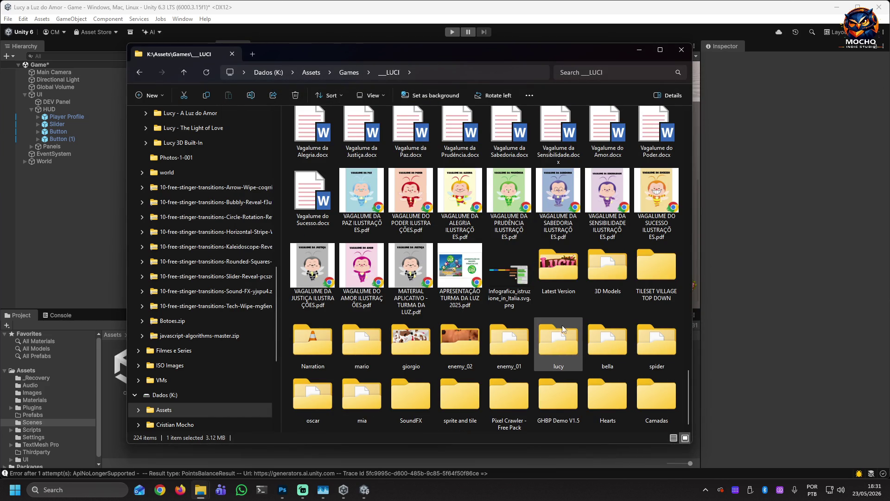
{"action": "scroll", "coordinate": [556, 325], "scroll_direction": "up", "scroll_amount": 10}
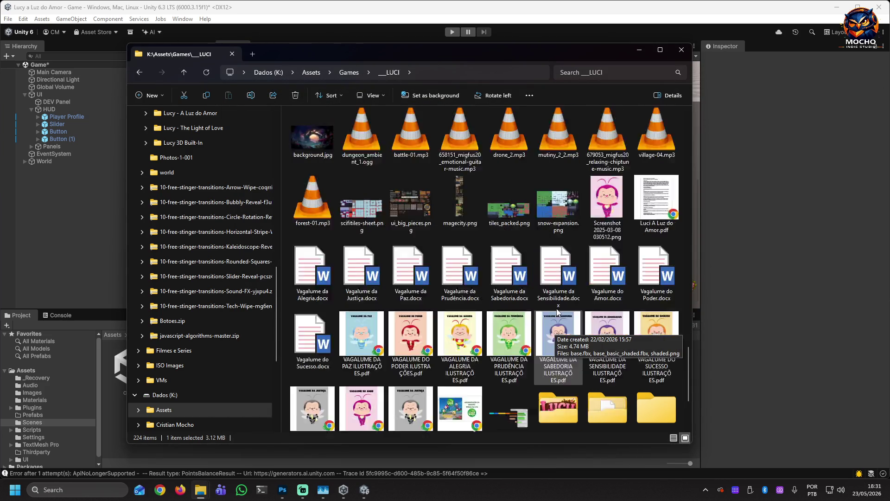
{"action": "scroll", "coordinate": [558, 310], "scroll_direction": "down", "scroll_amount": 3}
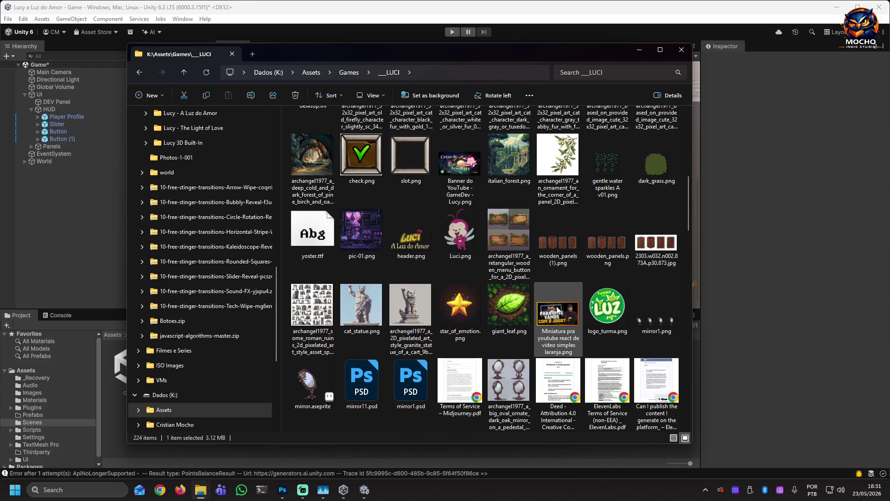
{"action": "scroll", "coordinate": [557, 310], "scroll_direction": "up", "scroll_amount": 5}
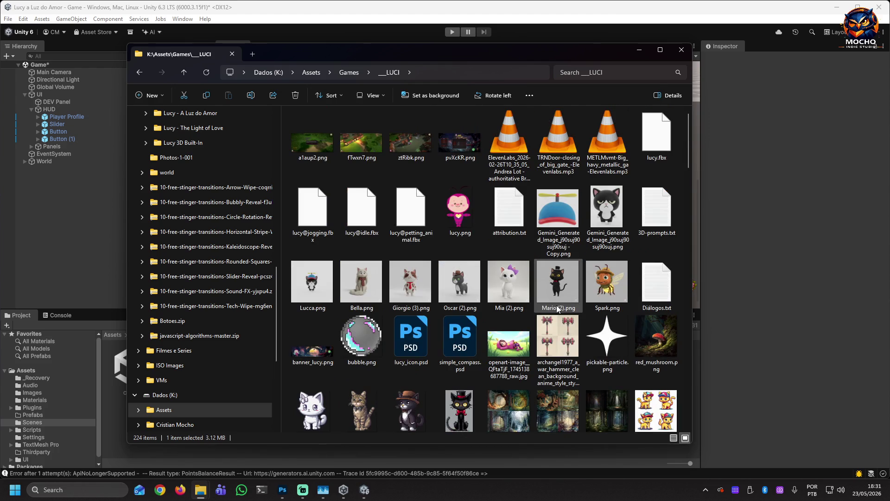
View the fTwxn7, ztRibk, pvXcKR and a1aup2 screenshots in Photos, then close the LUCI folder
{"action": "double_click", "coordinate": [359, 153]}
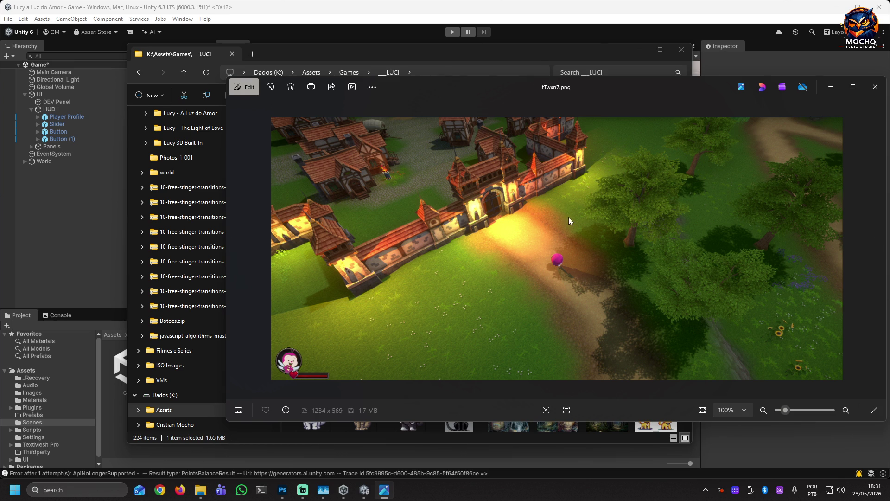
{"action": "left_click", "coordinate": [868, 95]}
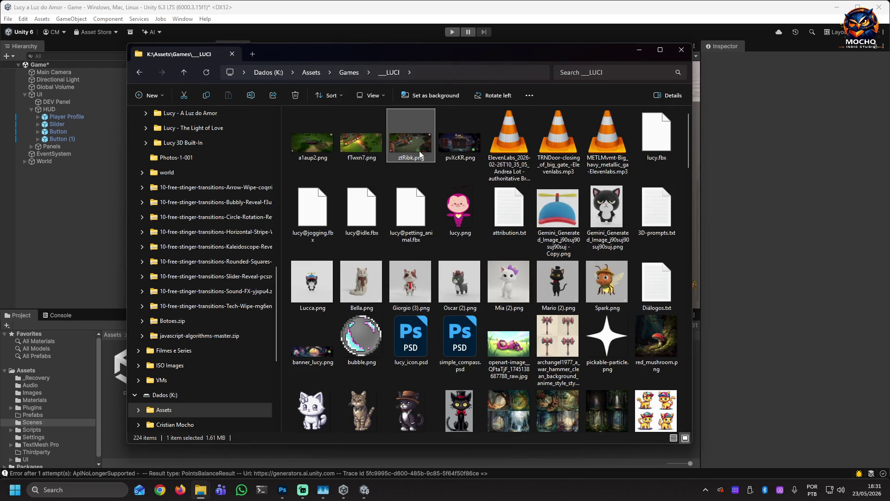
{"action": "double_click", "coordinate": [419, 151]}
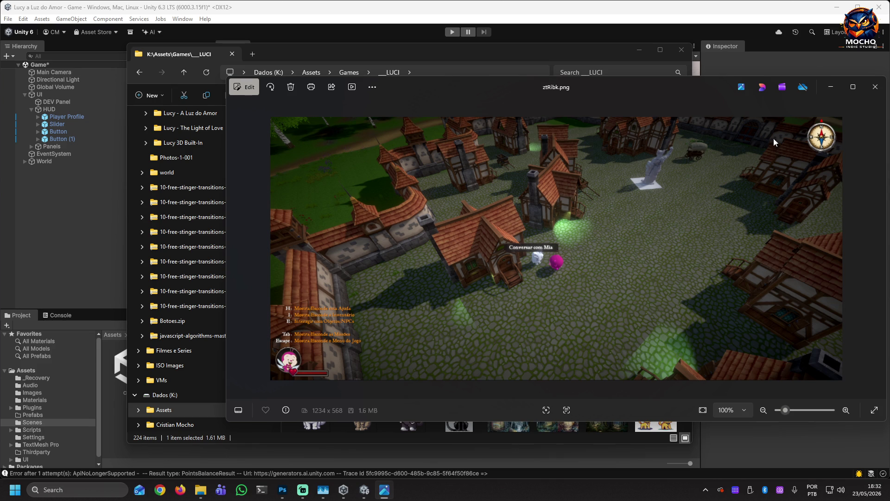
{"action": "left_click", "coordinate": [872, 87]}
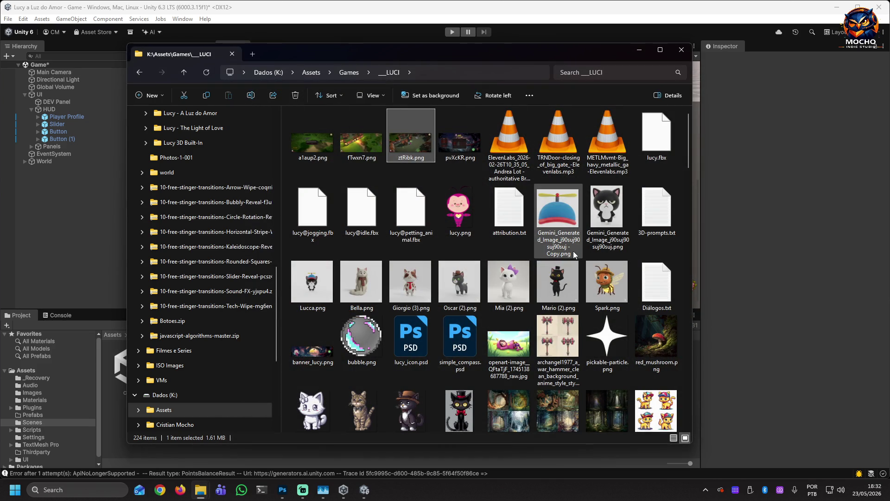
{"action": "double_click", "coordinate": [464, 153]}
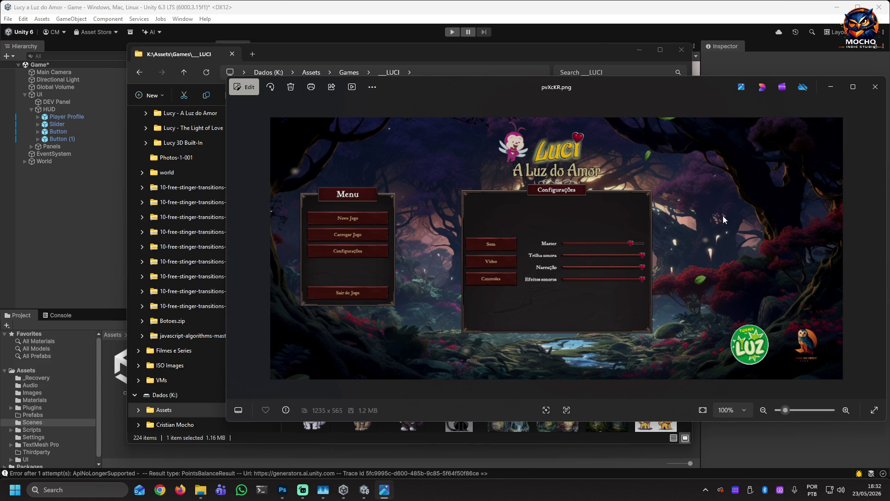
{"action": "left_click", "coordinate": [875, 86]}
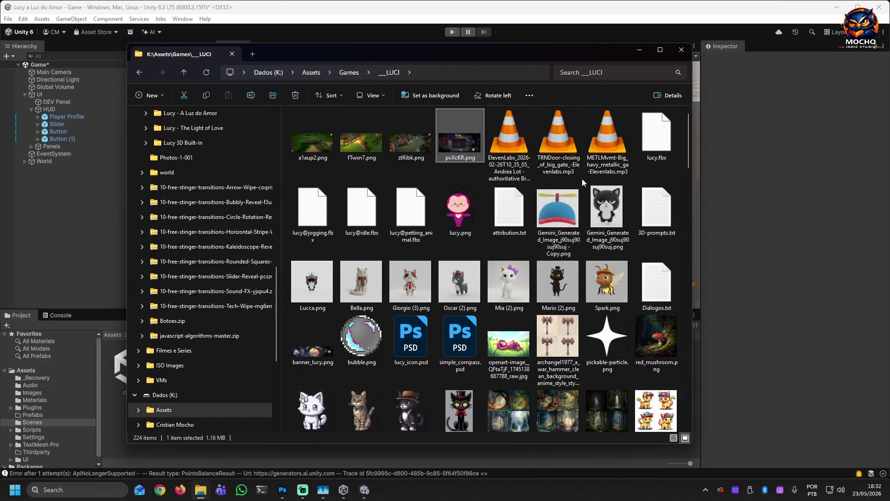
{"action": "double_click", "coordinate": [319, 144]}
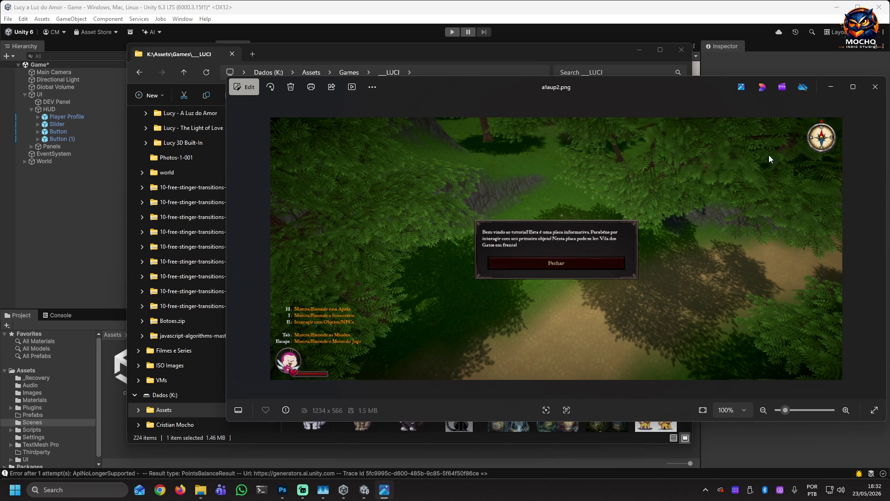
{"action": "left_click", "coordinate": [874, 87]}
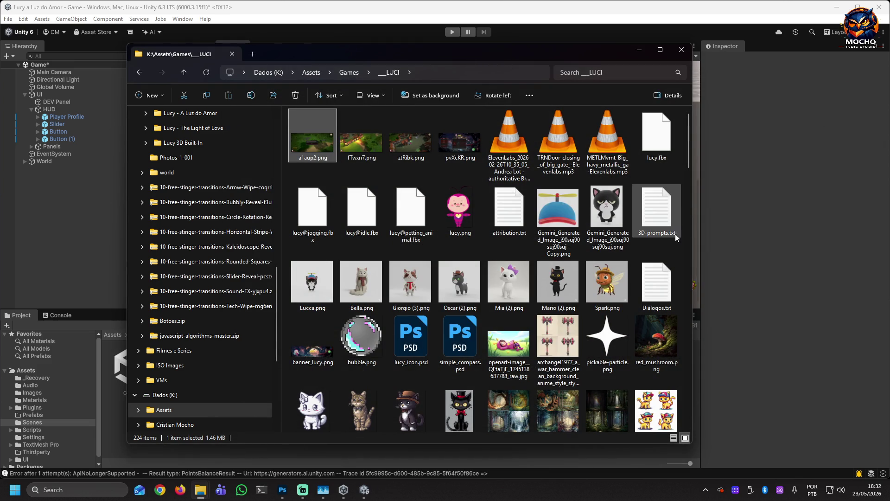
{"action": "left_click", "coordinate": [681, 49]}
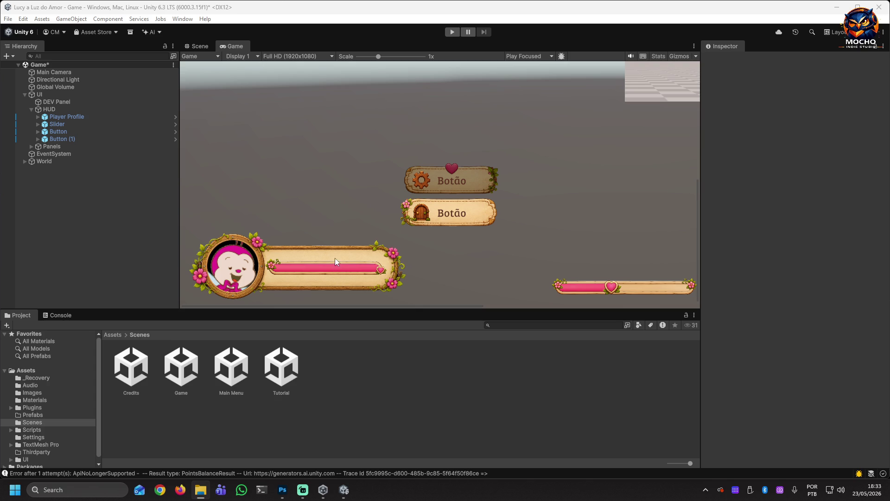
Switch Unity to the Scene view showing the HUD buttons, profile bar and heart slider
{"action": "left_click", "coordinate": [80, 177]}
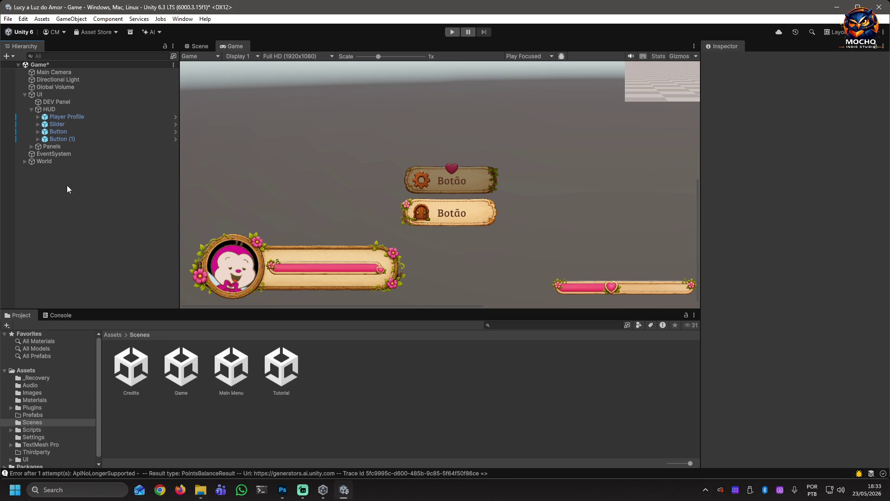
{"action": "left_click", "coordinate": [202, 46]}
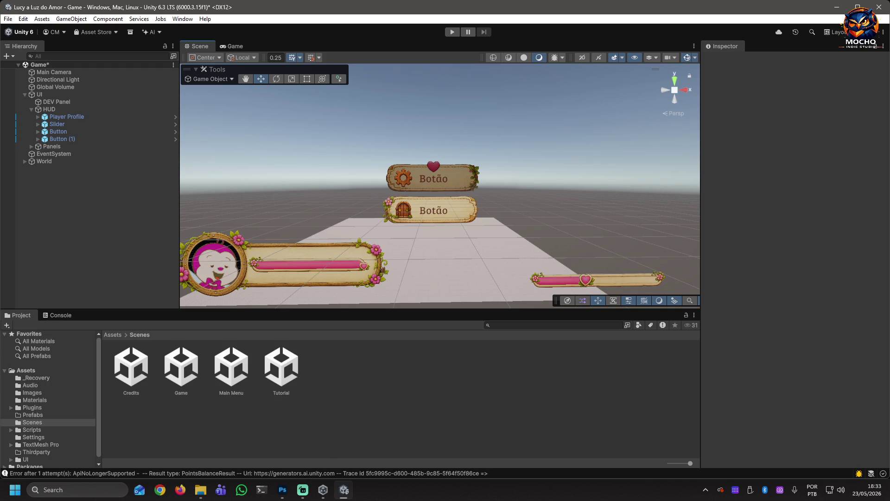
{"action": "left_click", "coordinate": [201, 489]}
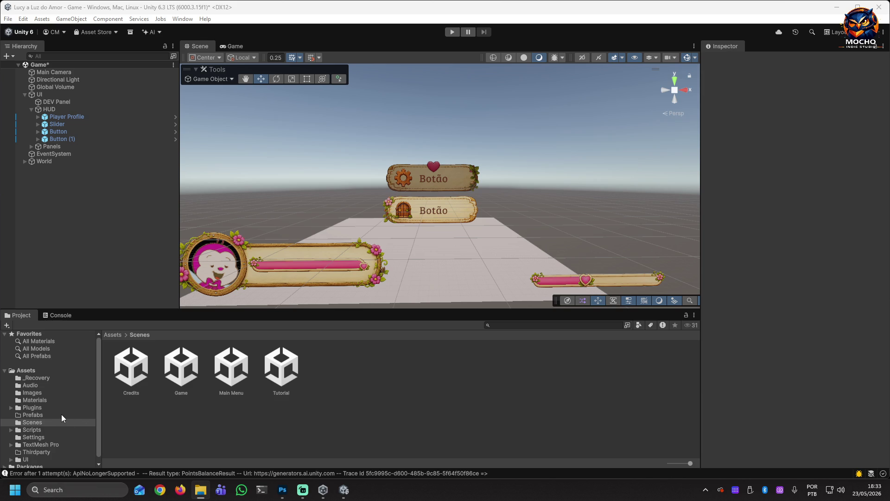
Browse the Project panel's Scripts and UI folders, ending on the Scenes folder
{"action": "left_click", "coordinate": [32, 429]}
{"action": "scroll", "coordinate": [55, 438], "scroll_direction": "down", "scroll_amount": 1}
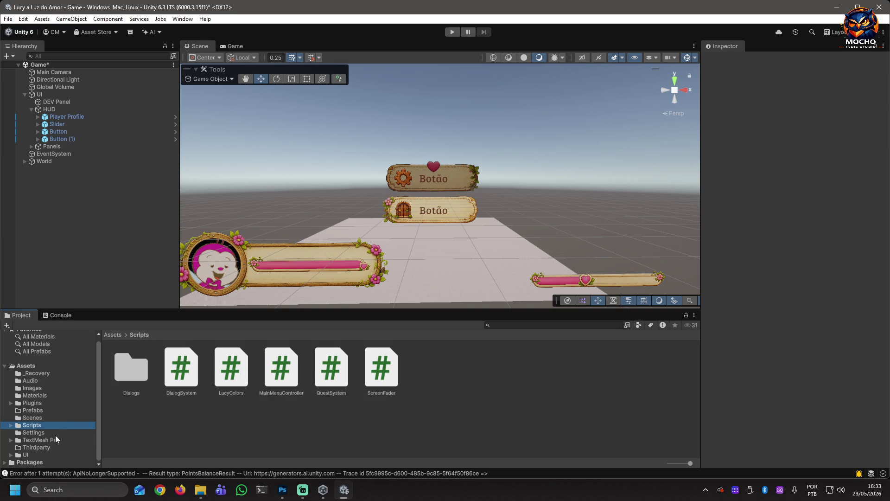
{"action": "left_click", "coordinate": [11, 455]}
{"action": "scroll", "coordinate": [65, 433], "scroll_direction": "down", "scroll_amount": 2}
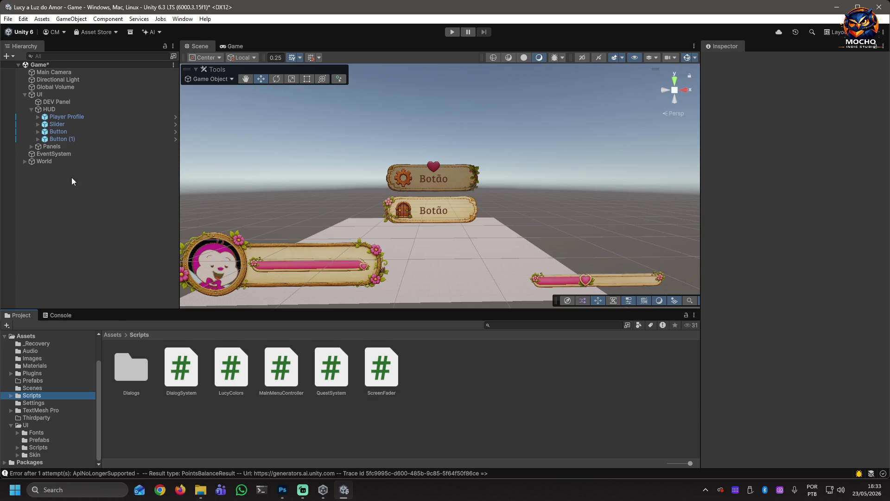
{"action": "left_click", "coordinate": [41, 387]}
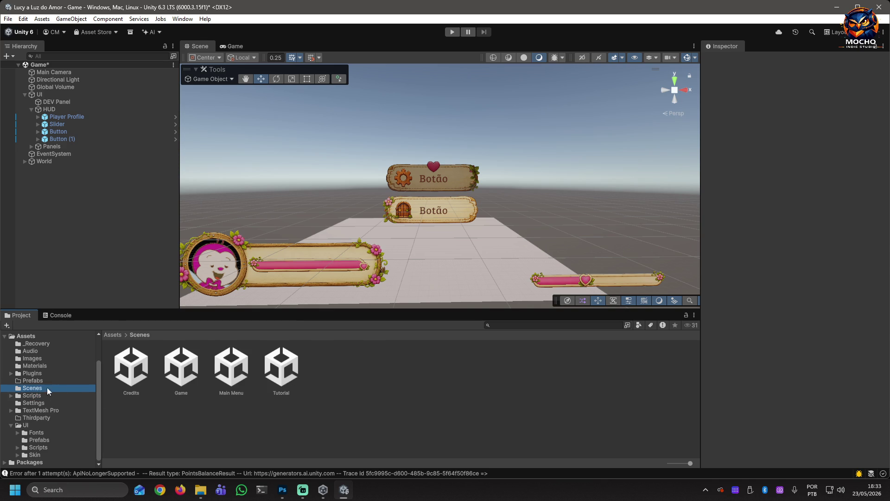
Open the Main Menu scene, saving the Game scene, and disable the Fader object
{"action": "double_click", "coordinate": [234, 371]}
{"action": "left_click", "coordinate": [422, 265]}
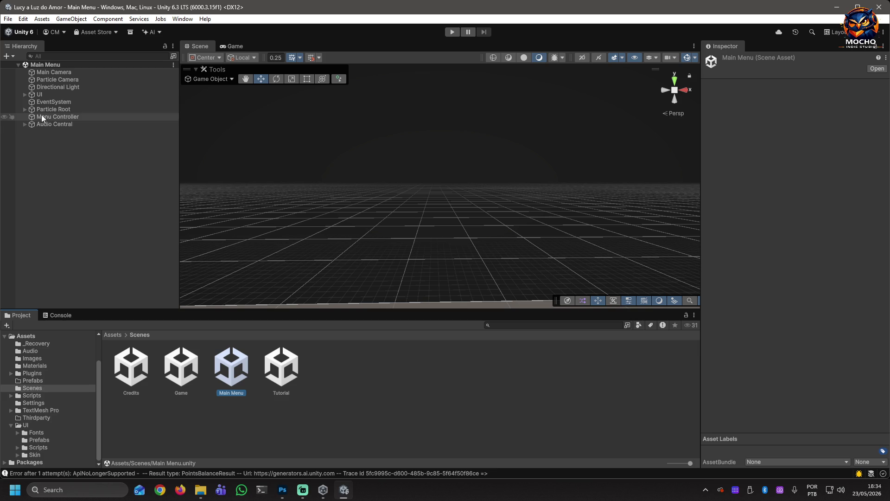
{"action": "left_click", "coordinate": [25, 94]}
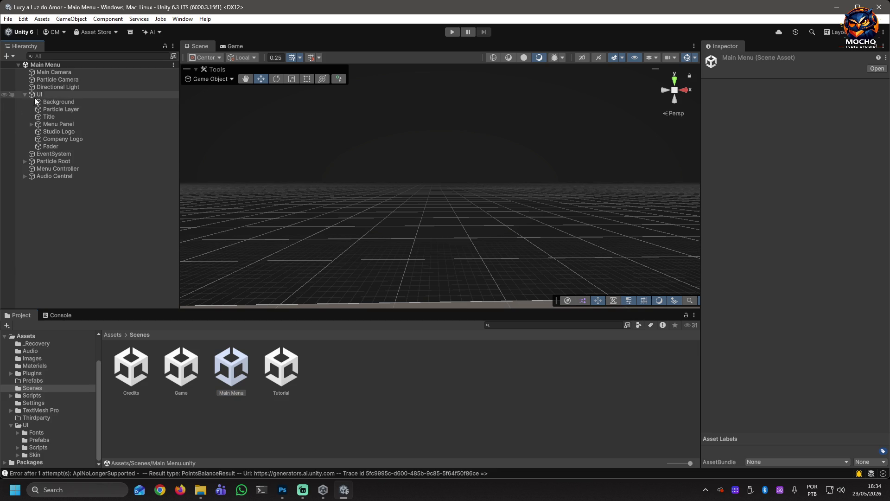
{"action": "left_click", "coordinate": [47, 145]}
{"action": "left_click", "coordinate": [725, 60]}
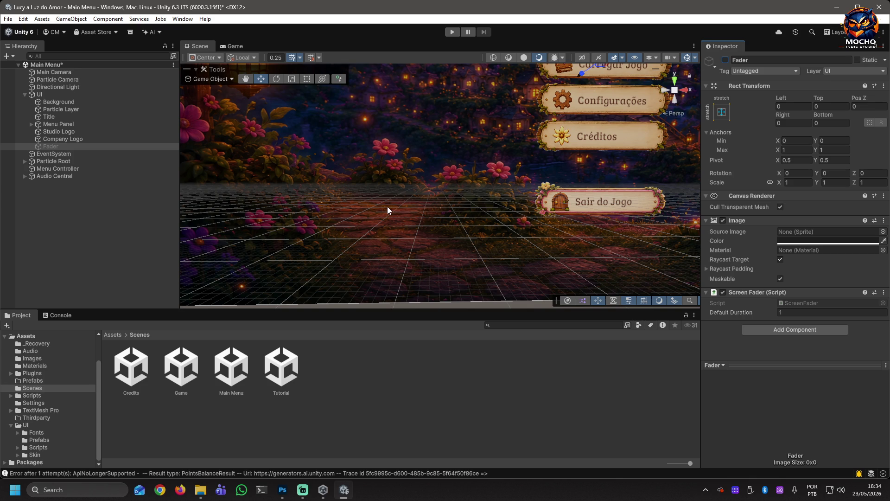
Preview the five wooden-button title menu in the Game view at 0.49x scale
{"action": "mouse_move", "coordinate": [416, 203]}
{"action": "left_mouse_down", "text": "alt"}
{"action": "mouse_move", "coordinate": [403, 197]}
{"action": "mouse_move", "coordinate": [415, 155]}
{"action": "mouse_move", "coordinate": [447, 101]}
{"action": "mouse_move", "coordinate": [413, 193]}
{"action": "left_mouse_up", "text": "alt"}
{"action": "scroll", "coordinate": [408, 194], "scroll_direction": "down", "scroll_amount": 10}
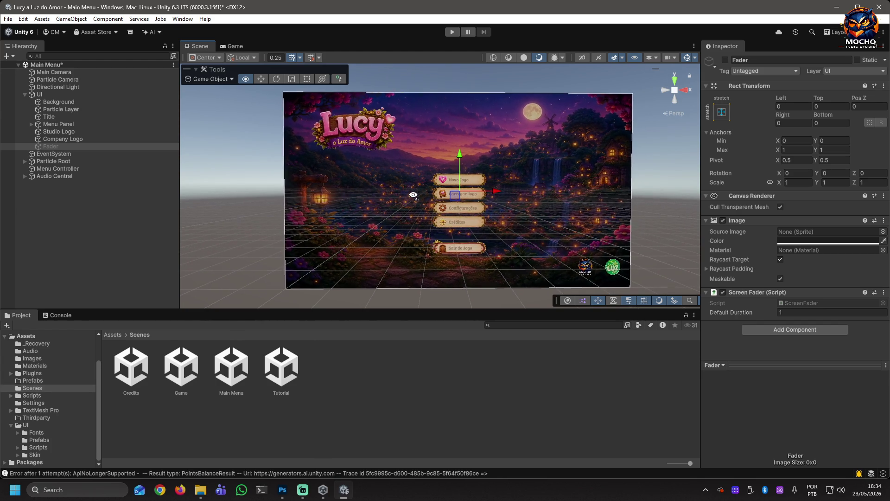
{"action": "left_click", "coordinate": [221, 49]}
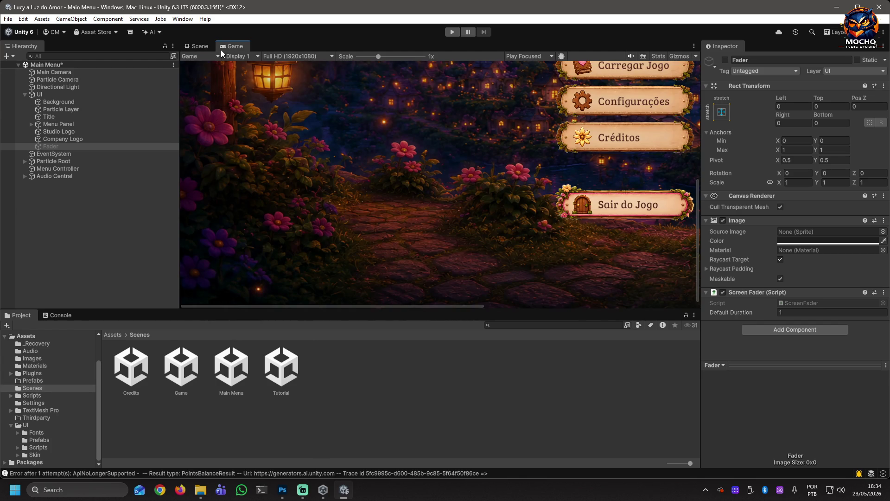
{"action": "left_click_drag", "start_coordinate": [378, 59], "coordinate": [342, 165]}
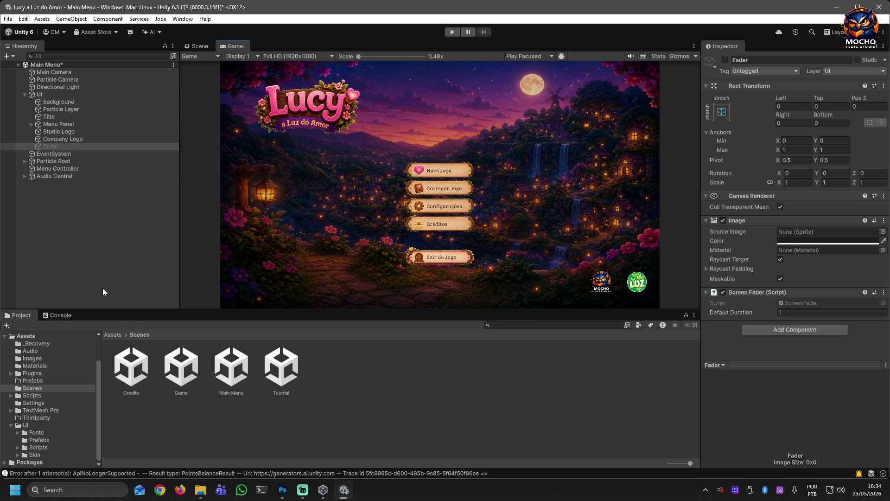
{"action": "left_click", "coordinate": [24, 424]}
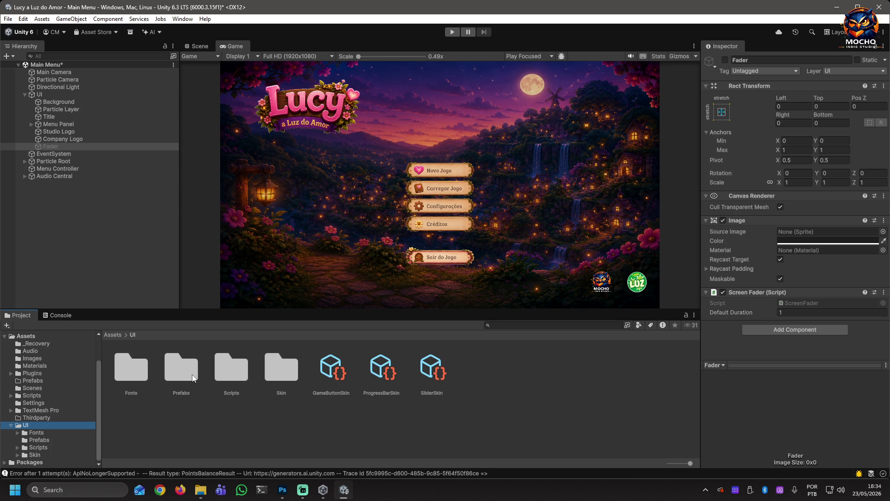
Navigate the UI Prefabs, Scripts and Skin folders down to UI/Skin/buttons
{"action": "left_click", "coordinate": [37, 439]}
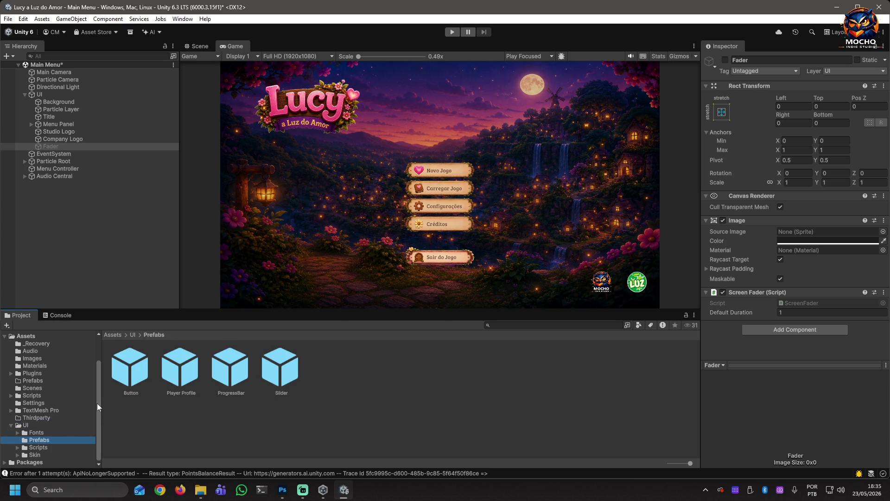
{"action": "left_click", "coordinate": [30, 448]}
{"action": "left_click", "coordinate": [18, 448]}
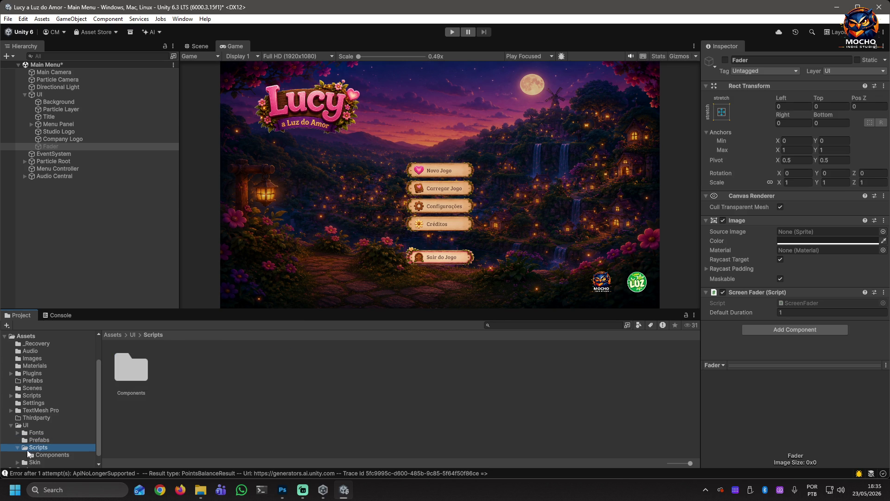
{"action": "scroll", "coordinate": [28, 452], "scroll_direction": "down", "scroll_amount": 1}
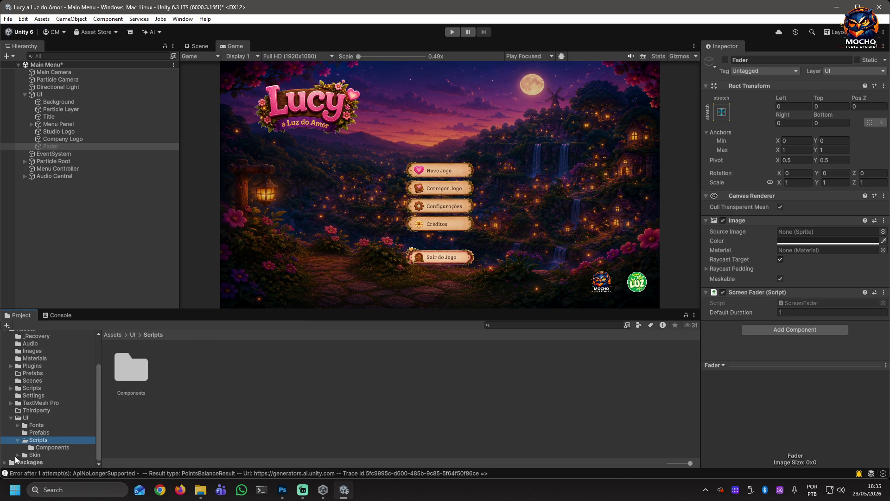
{"action": "left_click", "coordinate": [17, 454]}
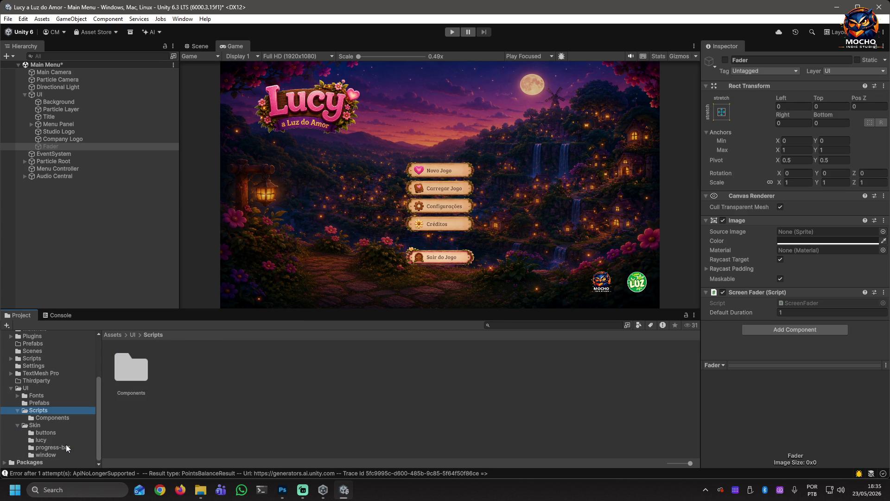
{"action": "left_click", "coordinate": [33, 425]}
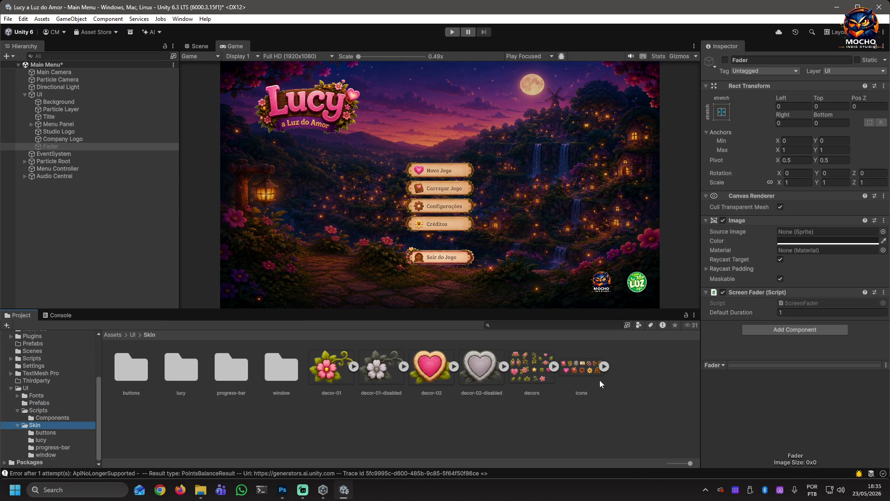
{"action": "left_click", "coordinate": [46, 433]}
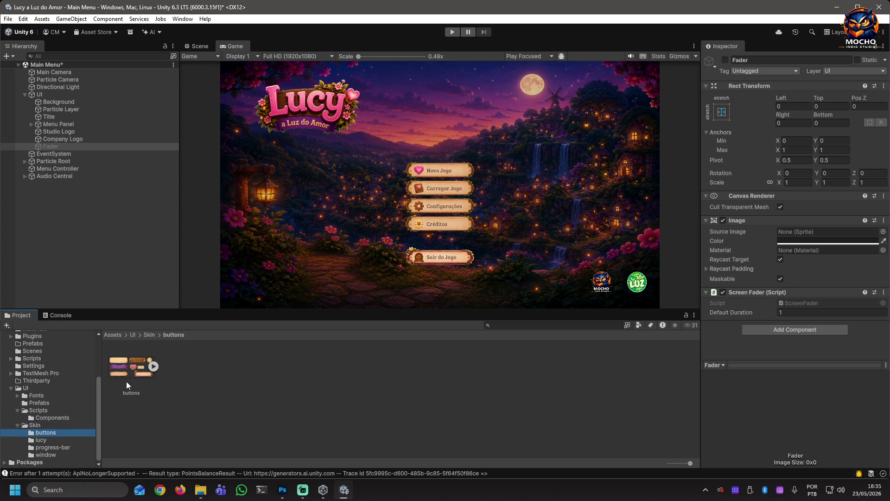
Review the buttons sprite sheet's import settings and slices in the Sprite Editor
{"action": "left_click", "coordinate": [133, 368]}
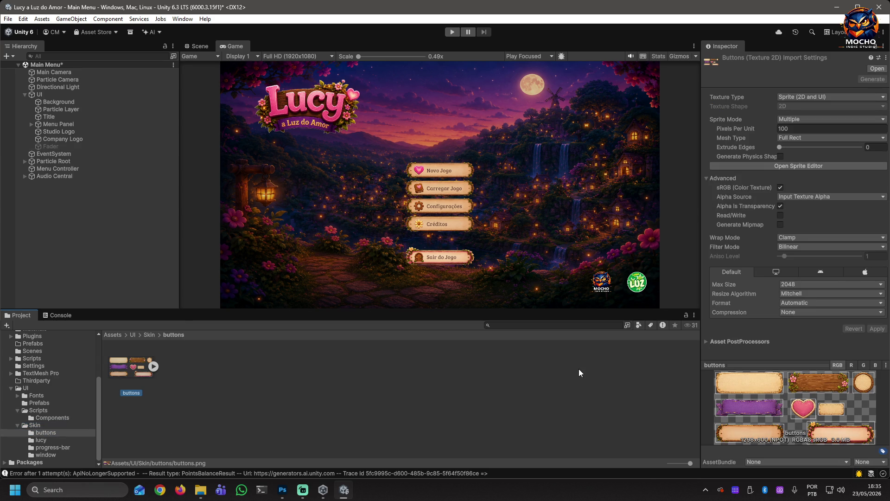
{"action": "left_click", "coordinate": [801, 167]}
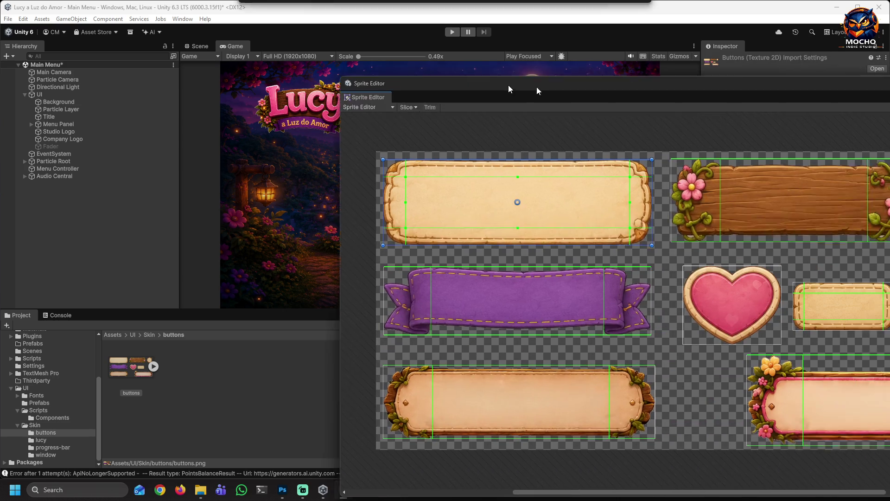
{"action": "mouse_move", "coordinate": [508, 85]}
{"action": "left_mouse_down"}
{"action": "mouse_move", "coordinate": [280, 65]}
{"action": "mouse_move", "coordinate": [251, 55]}
{"action": "mouse_move", "coordinate": [263, 49]}
{"action": "left_mouse_up"}
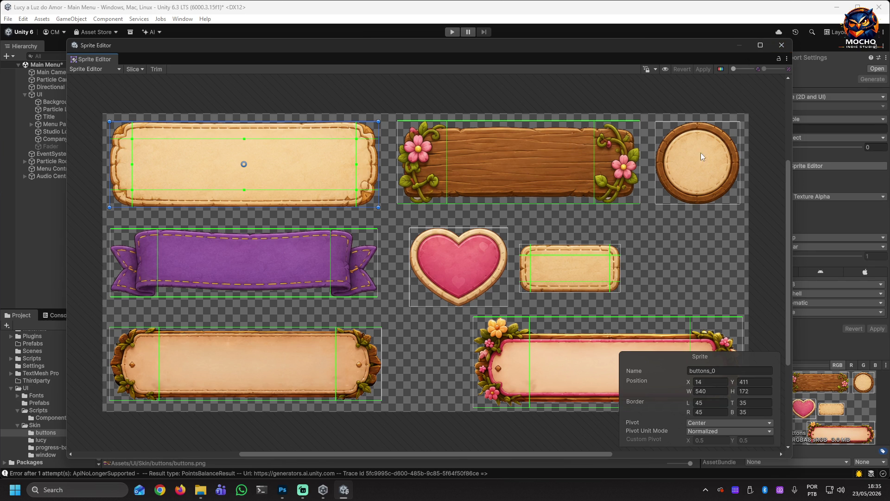
{"action": "left_click", "coordinate": [781, 45]}
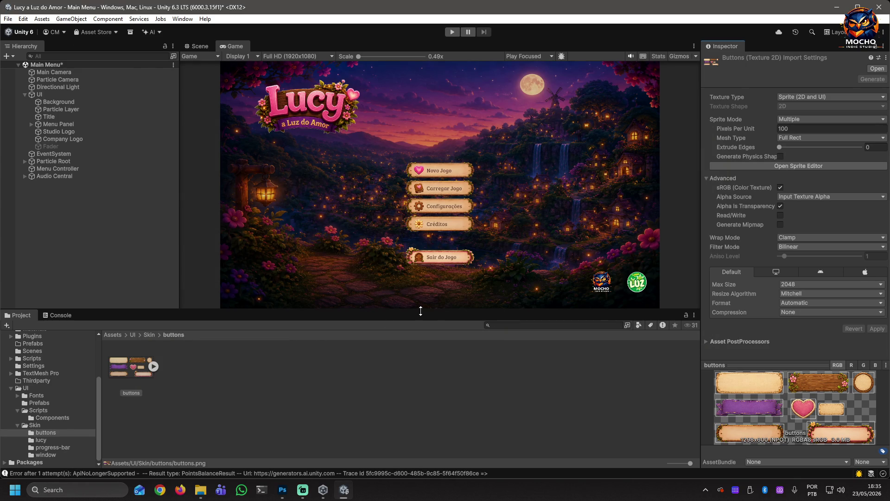
{"action": "left_click", "coordinate": [40, 440]}
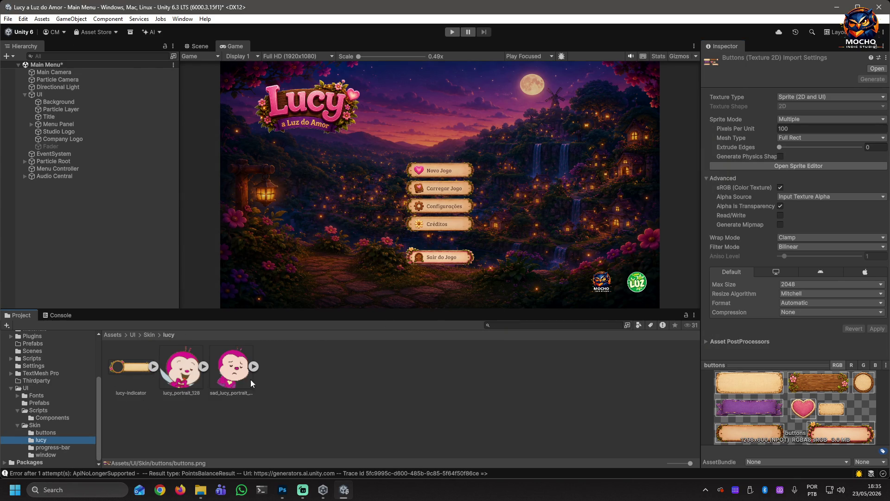
Browse the progress-bar and window skin sprites, check the window's import settings, then open UI/Scripts/Components
{"action": "left_click", "coordinate": [49, 433]}
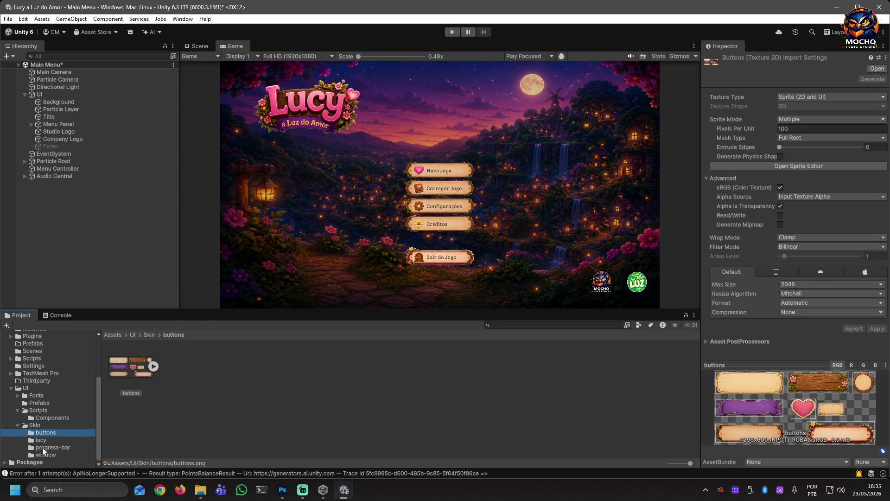
{"action": "left_click", "coordinate": [43, 447]}
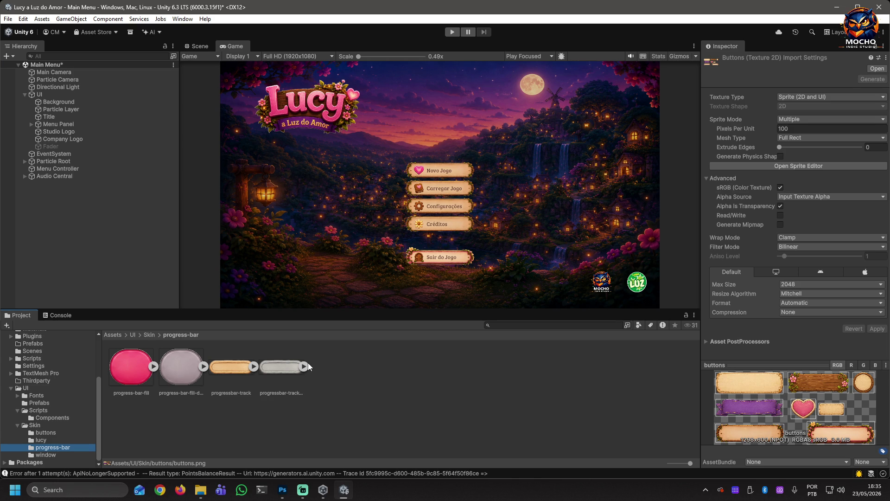
{"action": "left_click", "coordinate": [46, 454]}
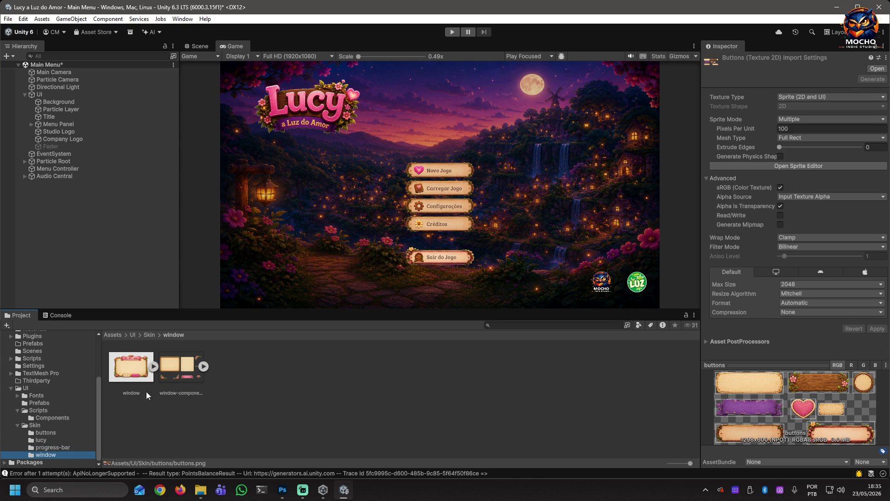
{"action": "left_click", "coordinate": [133, 371]}
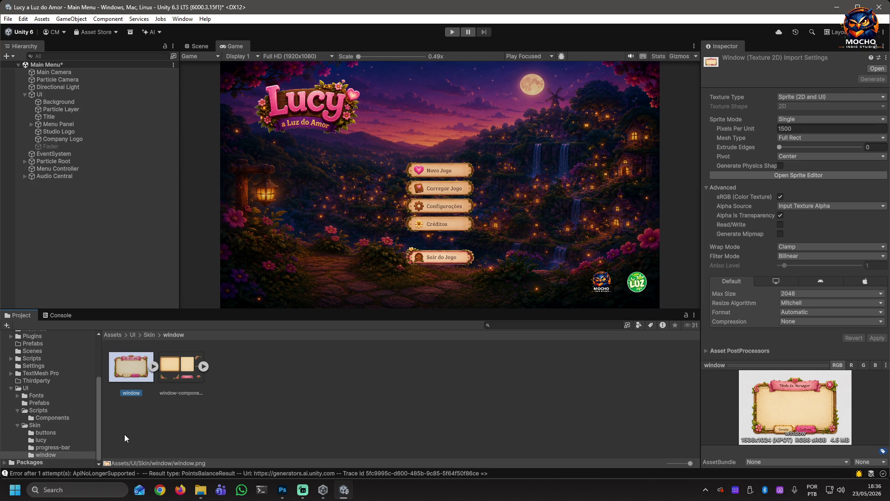
{"action": "left_click", "coordinate": [34, 425]}
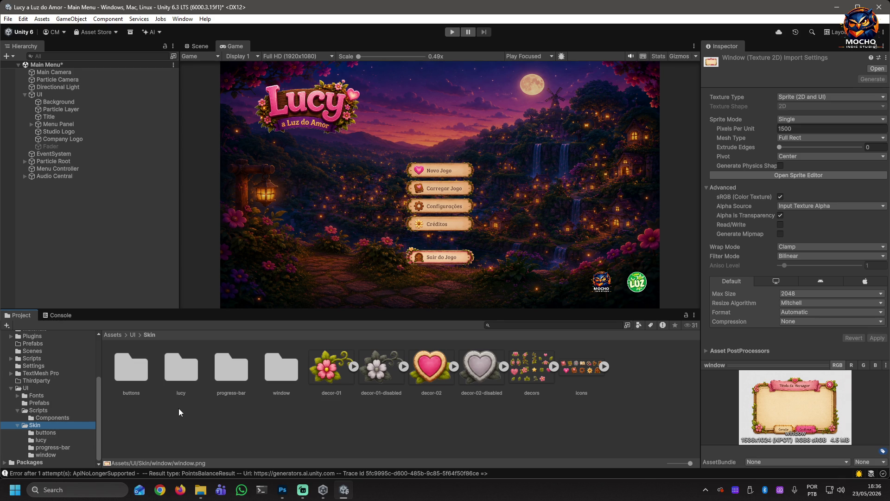
{"action": "left_click", "coordinate": [39, 418]}
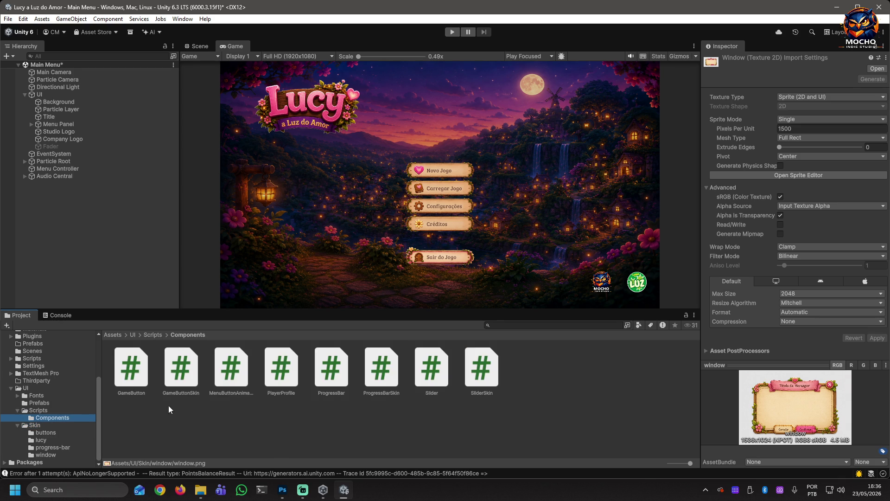
Read the GameButton and GameButtonSkin script code in the Inspector
{"action": "left_click", "coordinate": [140, 377]}
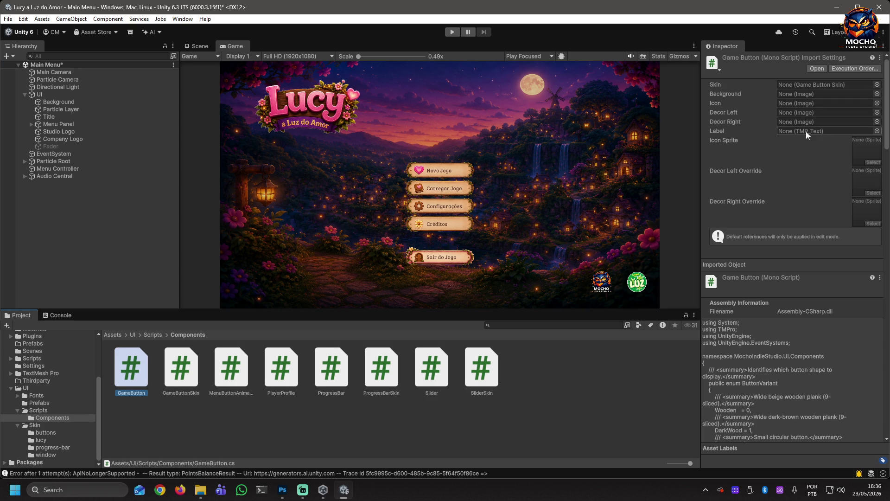
{"action": "left_click", "coordinate": [180, 379]}
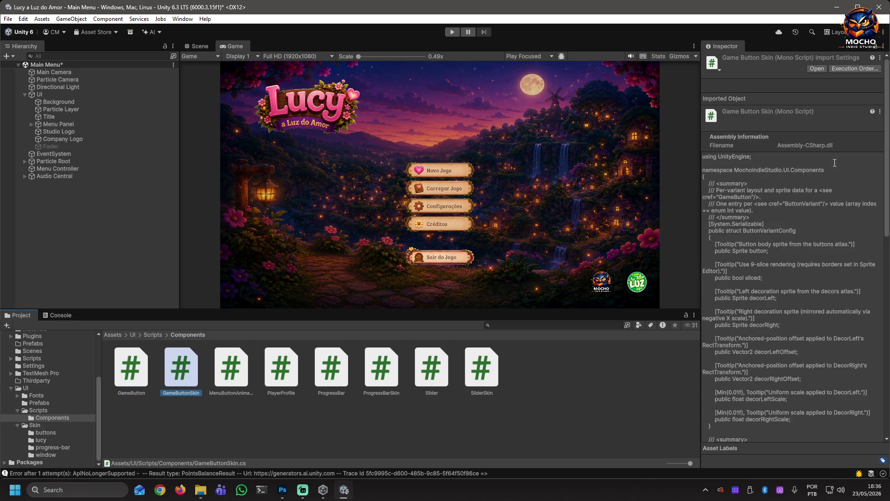
{"action": "left_click_drag", "start_coordinate": [886, 175], "coordinate": [889, 391]}
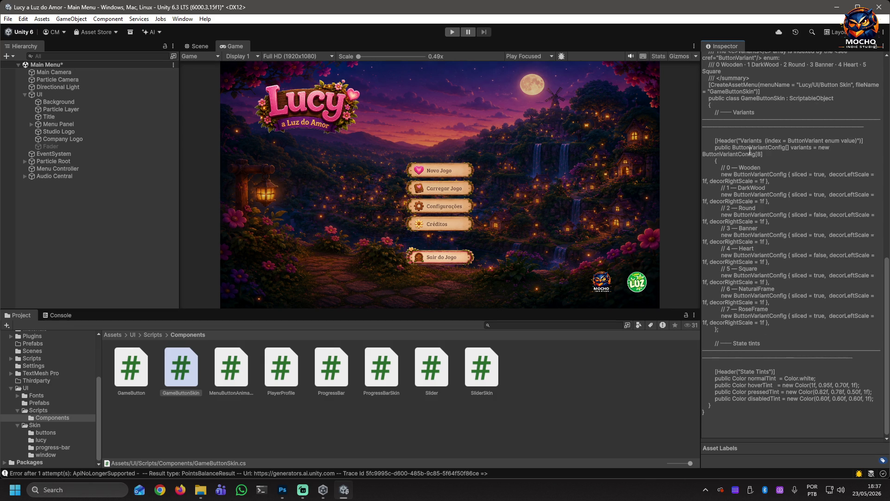
{"action": "scroll", "coordinate": [750, 278], "scroll_direction": "up", "scroll_amount": 10}
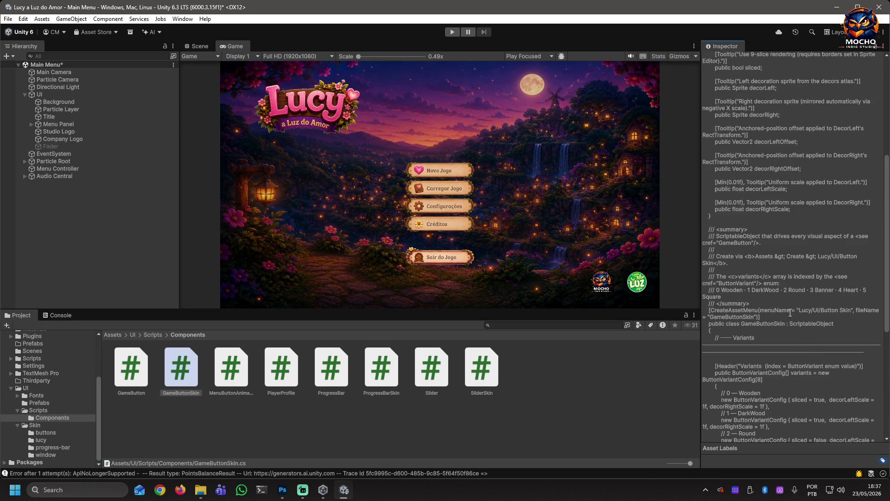
{"action": "scroll", "coordinate": [779, 302], "scroll_direction": "up", "scroll_amount": 10}
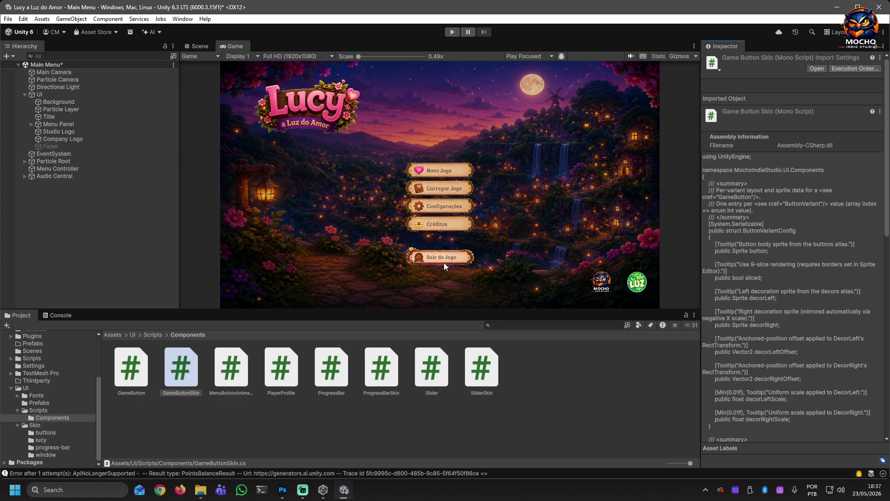
Read the MenuButtonAnimator and PlayerProfile scripts, ending on ProgressBar's code
{"action": "left_click", "coordinate": [229, 370]}
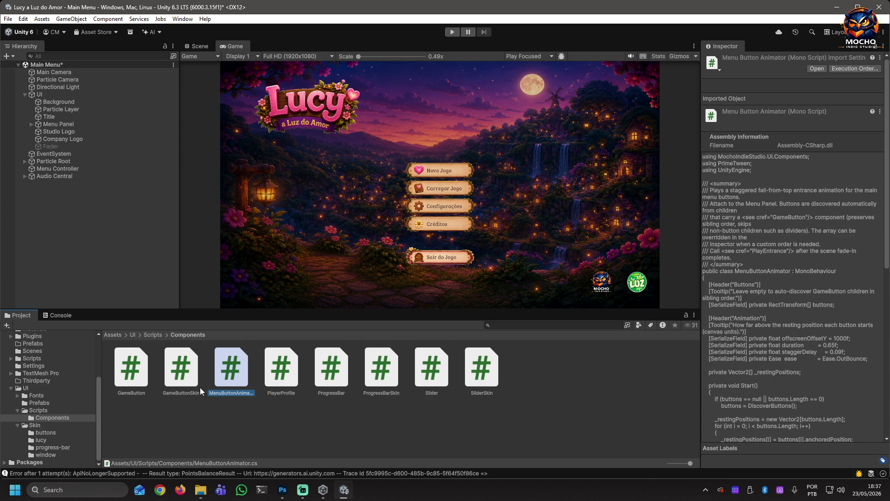
{"action": "scroll", "coordinate": [819, 389], "scroll_direction": "down", "scroll_amount": 10}
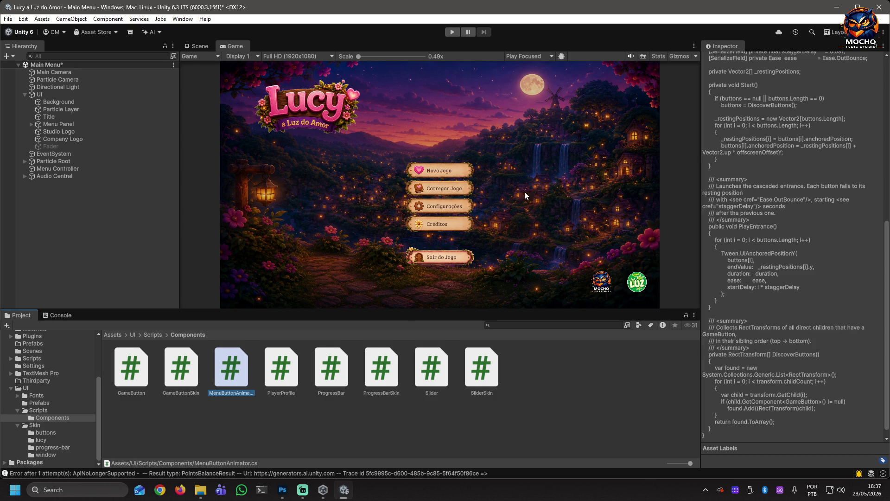
{"action": "left_click", "coordinate": [286, 372]}
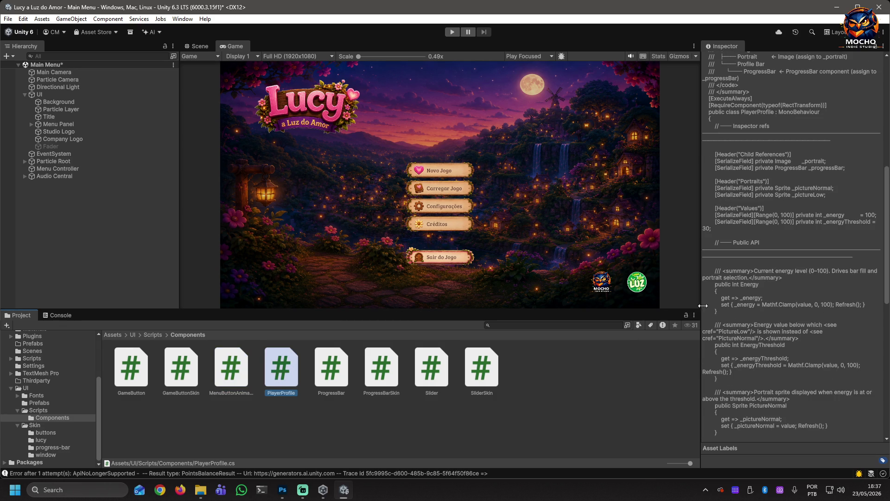
{"action": "scroll", "coordinate": [799, 309], "scroll_direction": "up", "scroll_amount": 10}
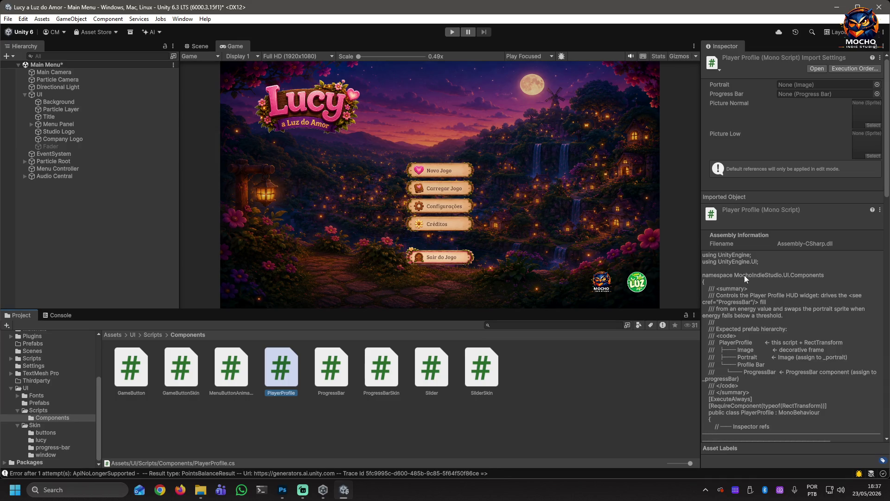
{"action": "scroll", "coordinate": [856, 360], "scroll_direction": "down", "scroll_amount": 3}
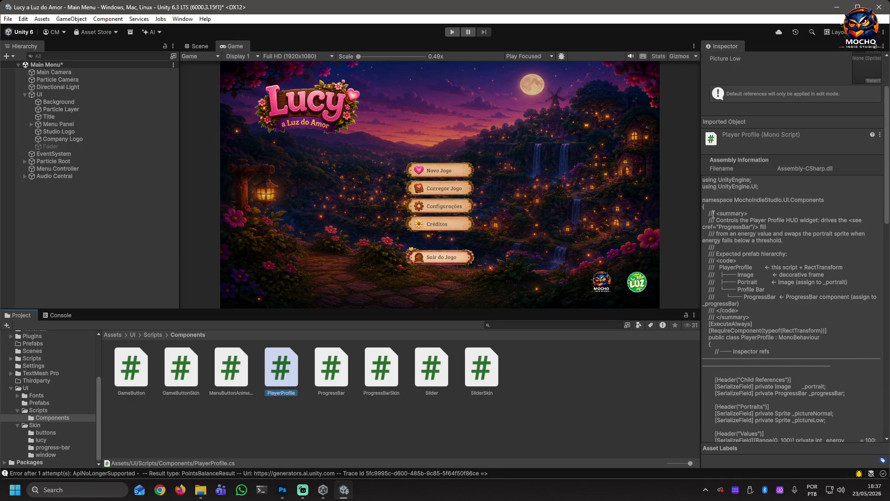
{"action": "scroll", "coordinate": [808, 330], "scroll_direction": "down", "scroll_amount": 6}
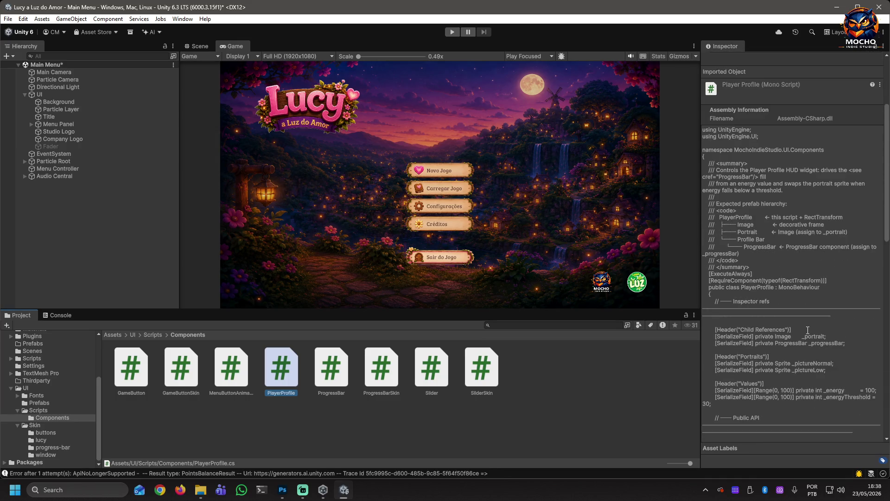
{"action": "scroll", "coordinate": [780, 291], "scroll_direction": "down", "scroll_amount": 1}
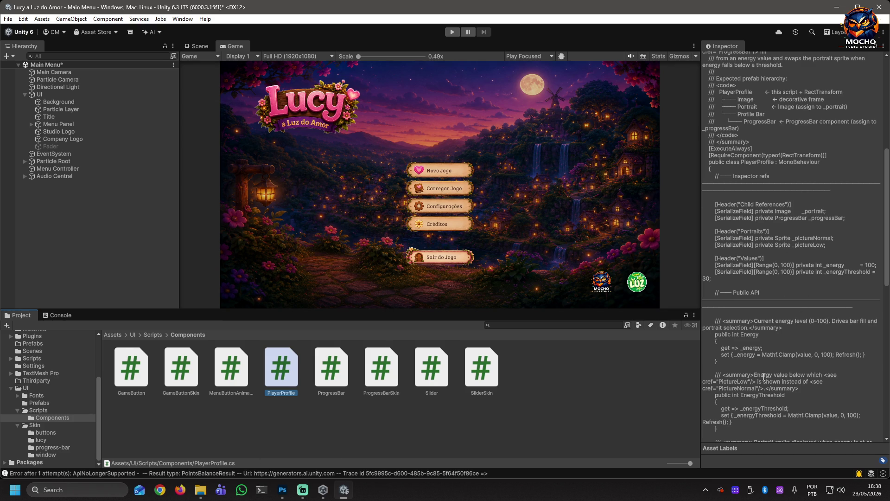
{"action": "scroll", "coordinate": [826, 347], "scroll_direction": "down", "scroll_amount": 5}
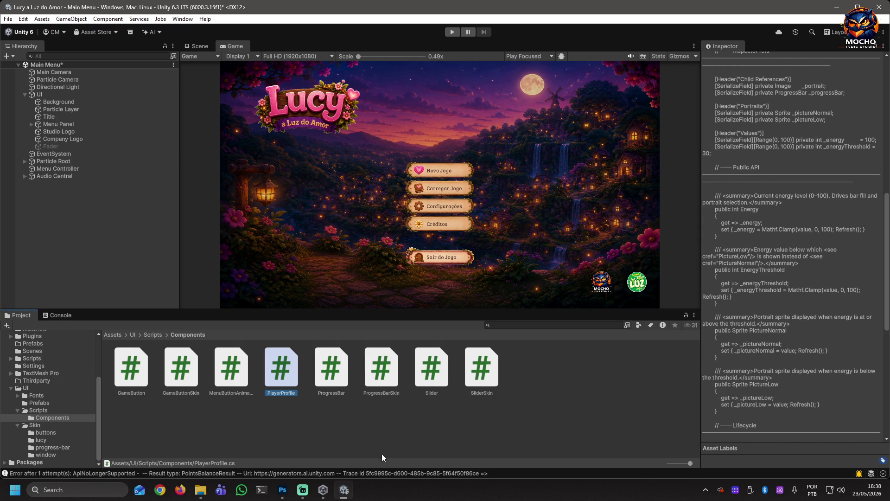
{"action": "left_click", "coordinate": [328, 390]}
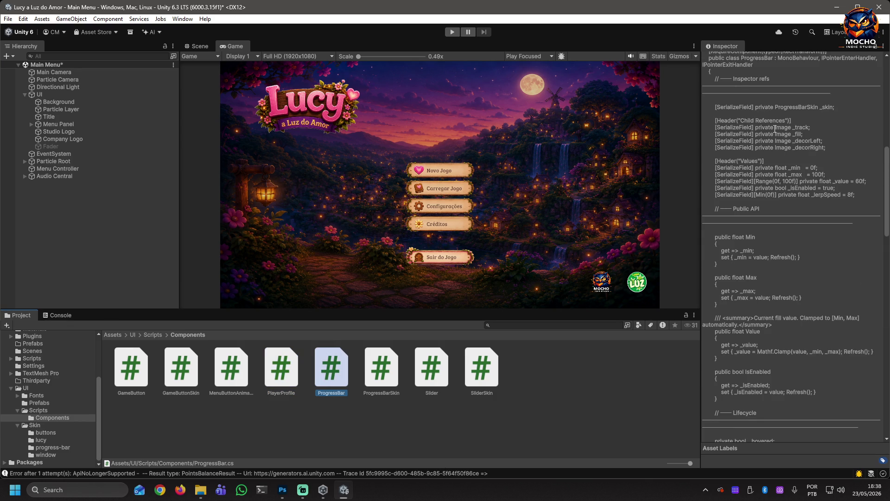
Inspect the ProgressBar, ProgressBarSkin, Slider and SliderSkin scripts in the Inspector
{"action": "scroll", "coordinate": [791, 370], "scroll_direction": "up", "scroll_amount": 15}
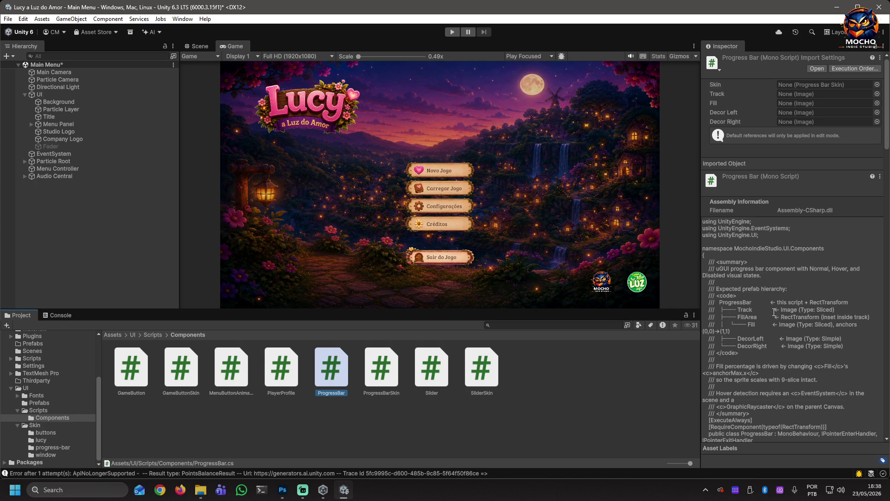
{"action": "left_click", "coordinate": [374, 374]}
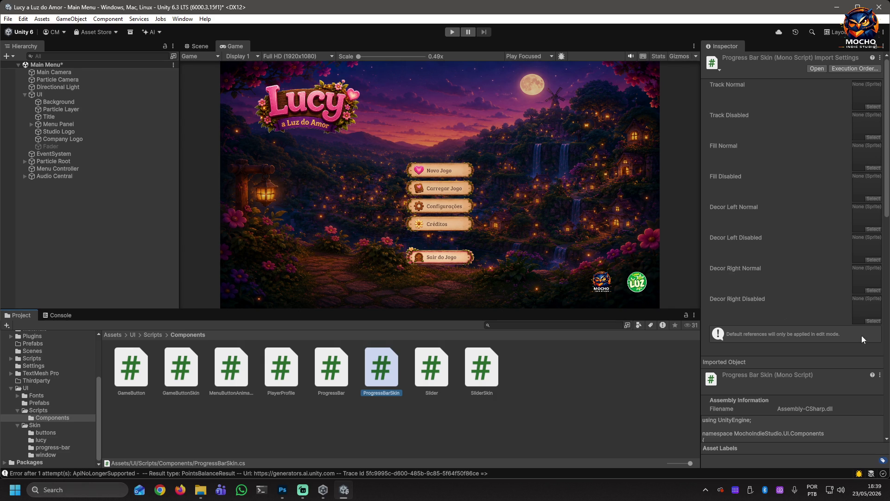
{"action": "left_click", "coordinate": [431, 377]}
{"action": "left_click", "coordinate": [484, 375]}
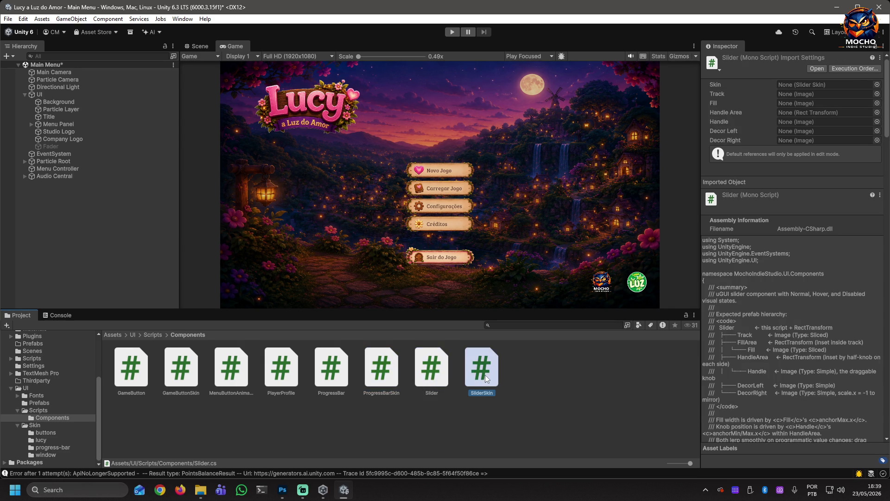
{"action": "left_click", "coordinate": [439, 371]}
{"action": "left_click", "coordinate": [481, 374]}
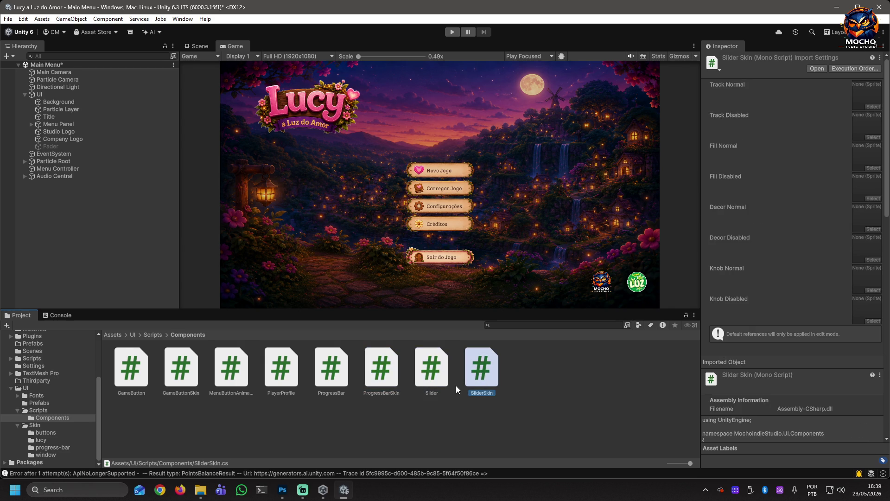
{"action": "left_click", "coordinate": [435, 382]}
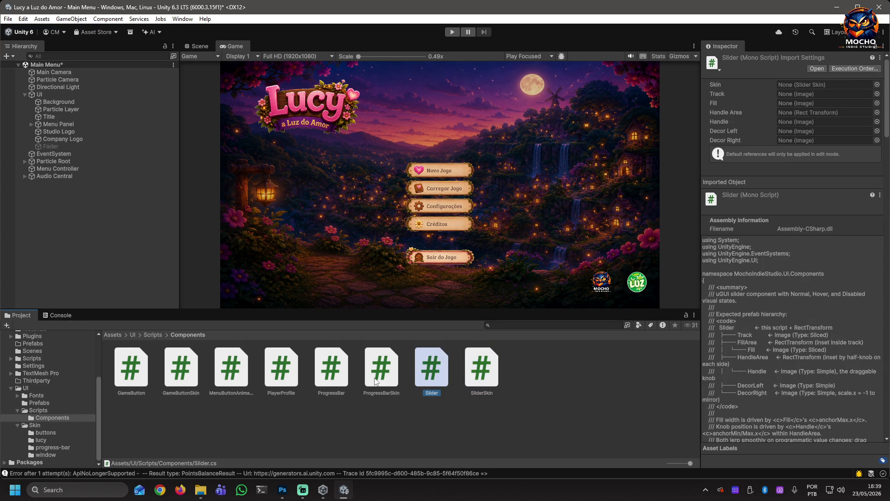
Recheck ProgressBarSkin, Slider and SliderSkin, clear the selection, and expand the Menu Panel
{"action": "left_click", "coordinate": [396, 377]}
{"action": "left_click", "coordinate": [443, 375]}
{"action": "left_click", "coordinate": [473, 377]}
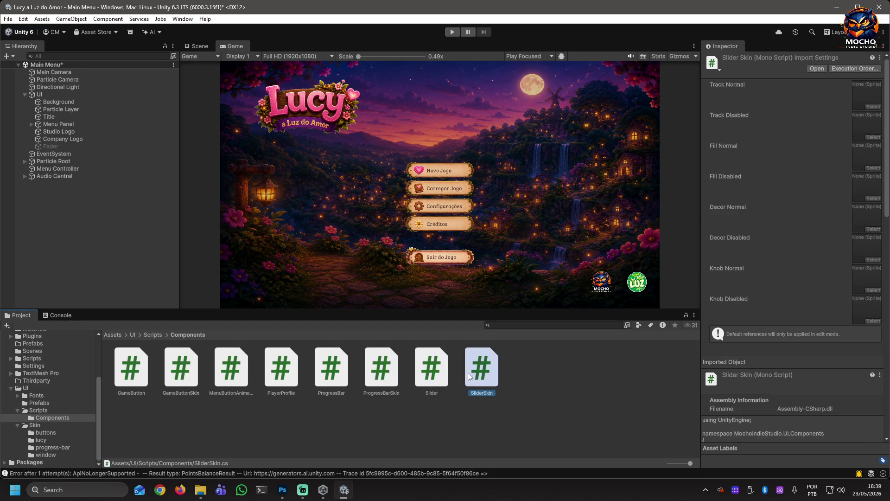
{"action": "left_click", "coordinate": [429, 368]}
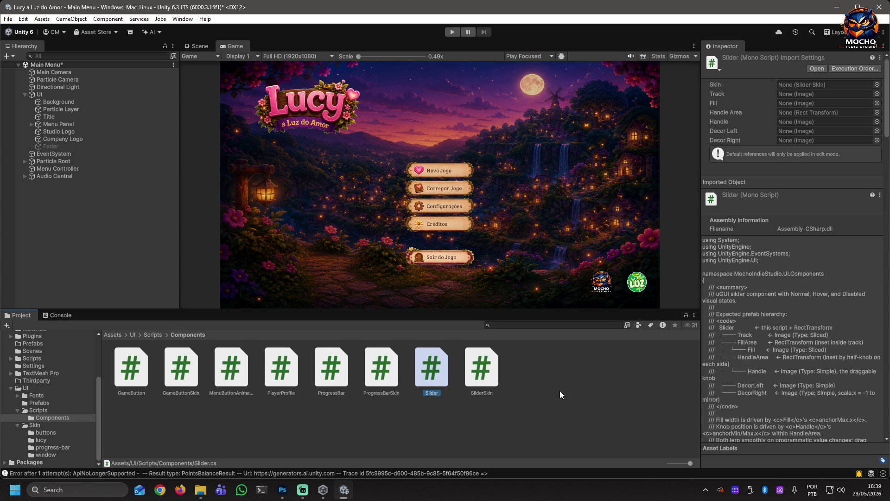
{"action": "left_click", "coordinate": [517, 401]}
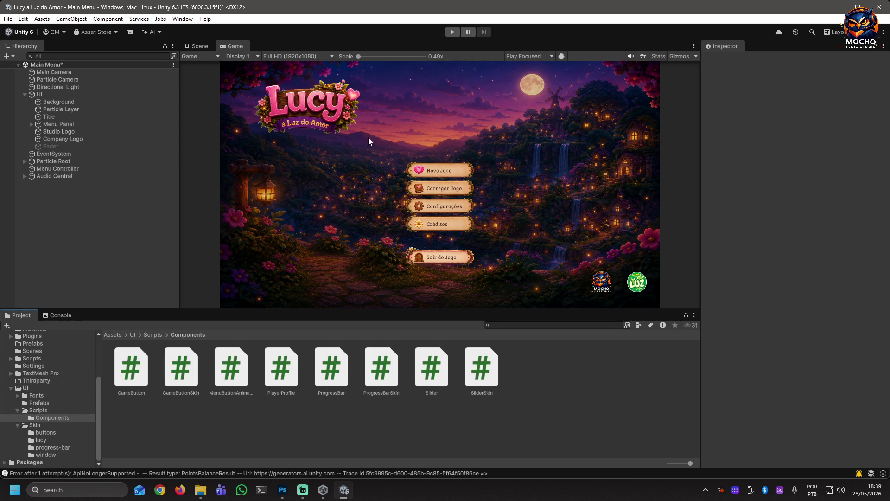
{"action": "left_click", "coordinate": [31, 125]}
Inspect the Novo Jogo and Carregar Jogo buttons, then locate their GameButtonSkin asset
{"action": "left_click", "coordinate": [55, 132]}
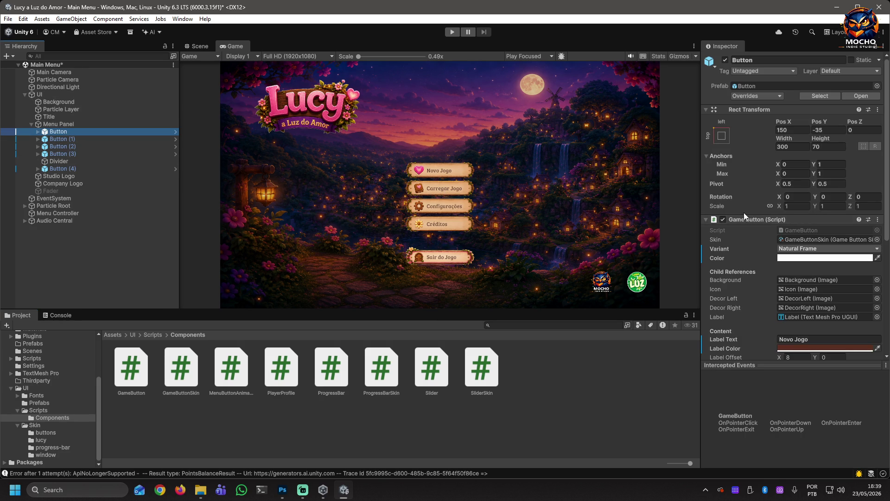
{"action": "left_click", "coordinate": [772, 61]}
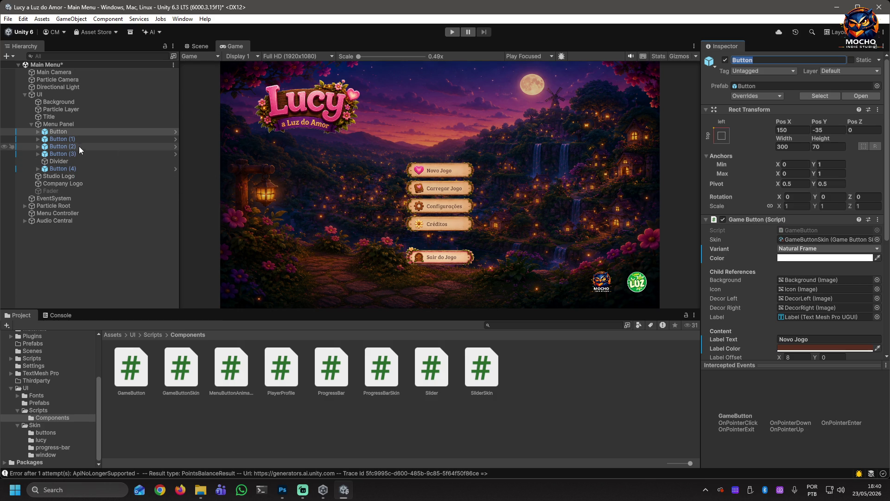
{"action": "left_click", "coordinate": [64, 139]}
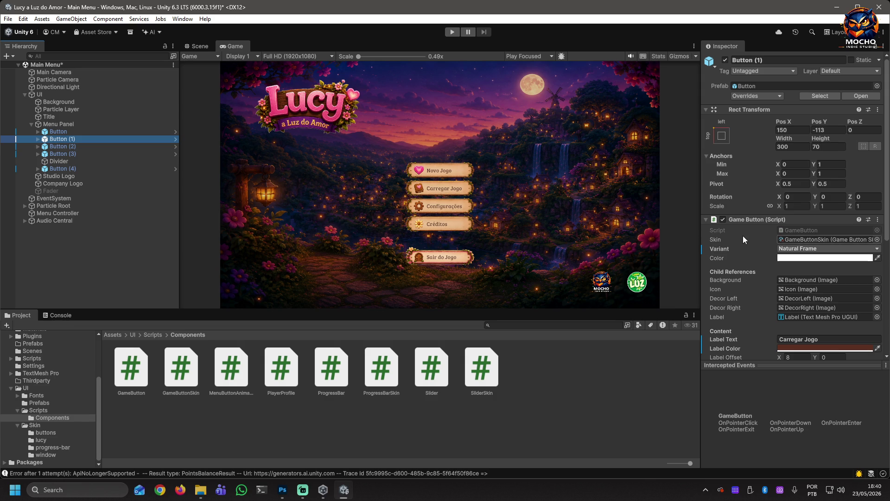
{"action": "left_click", "coordinate": [811, 238]}
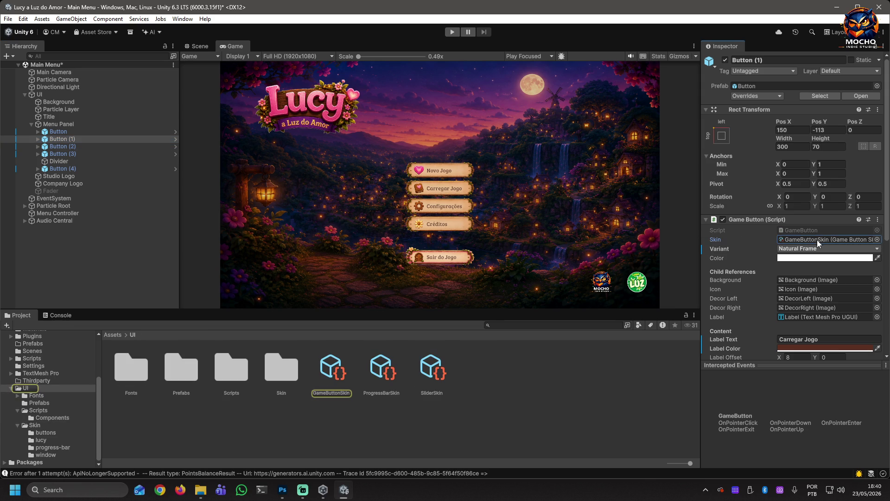
Review GameButtonSkin's eight variants, expanding Elements 6 and 7, then reselect the Novo Jogo button
{"action": "left_click", "coordinate": [331, 376]}
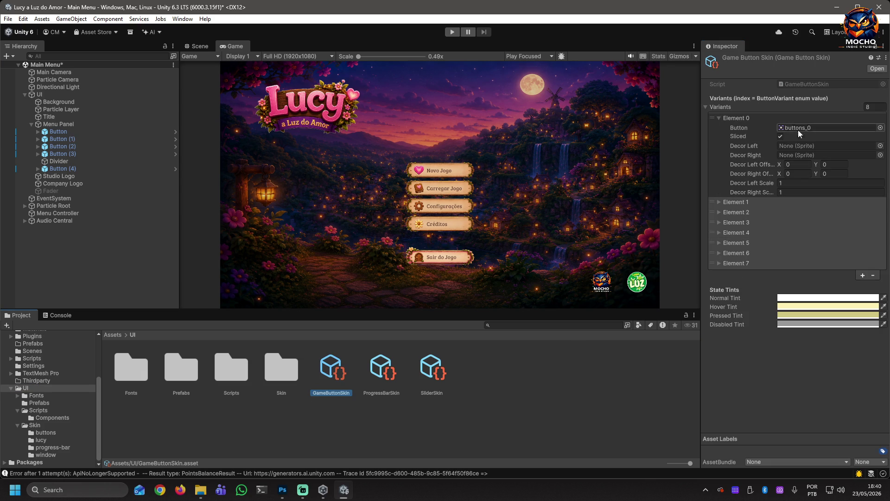
{"action": "left_click", "coordinate": [719, 117]}
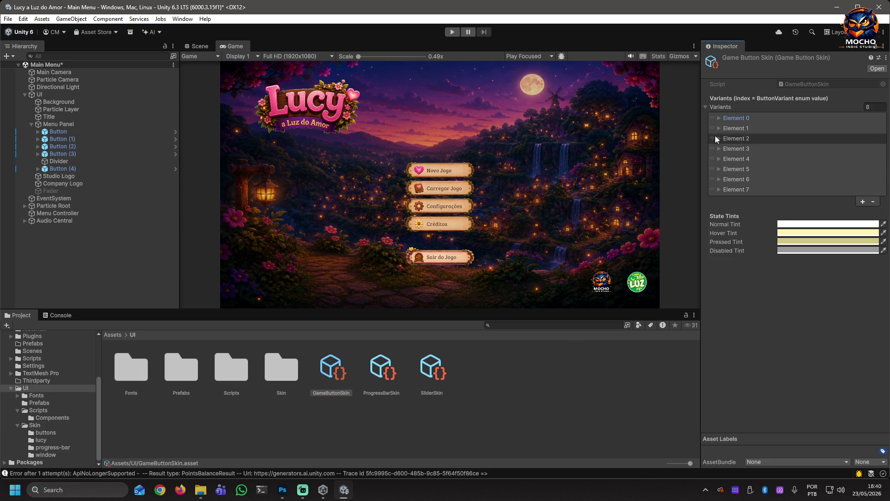
{"action": "left_click", "coordinate": [719, 179]}
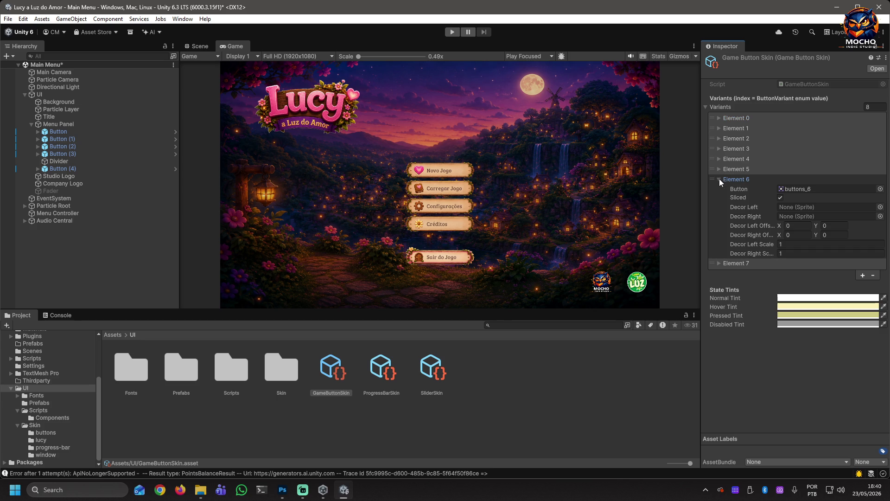
{"action": "left_click", "coordinate": [719, 264]}
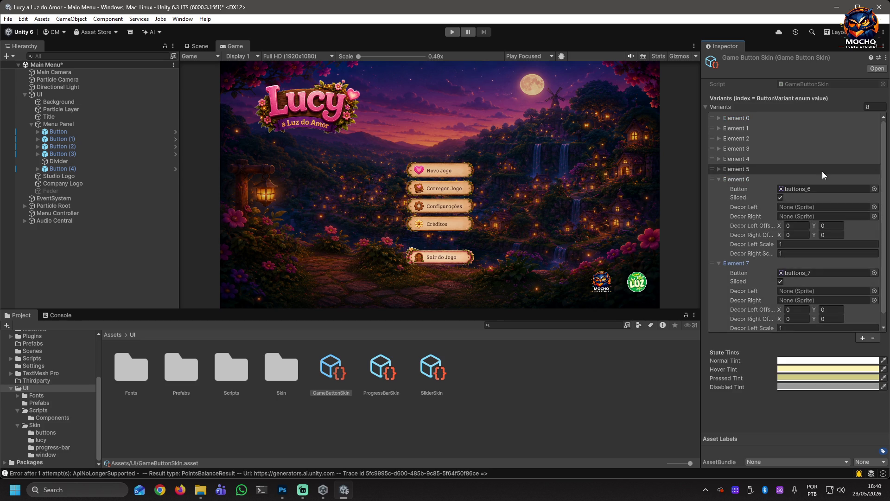
{"action": "left_click", "coordinate": [719, 179]}
{"action": "left_click", "coordinate": [718, 179]}
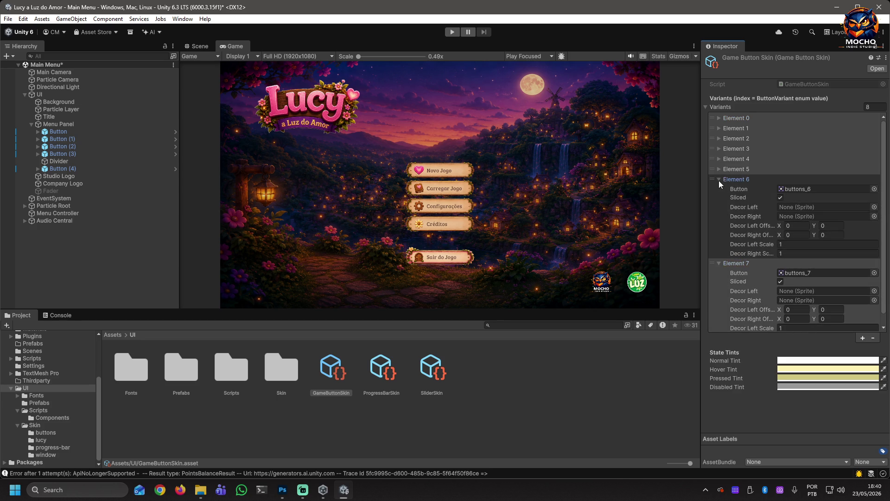
{"action": "left_click", "coordinate": [718, 179]}
{"action": "left_click", "coordinate": [718, 189]}
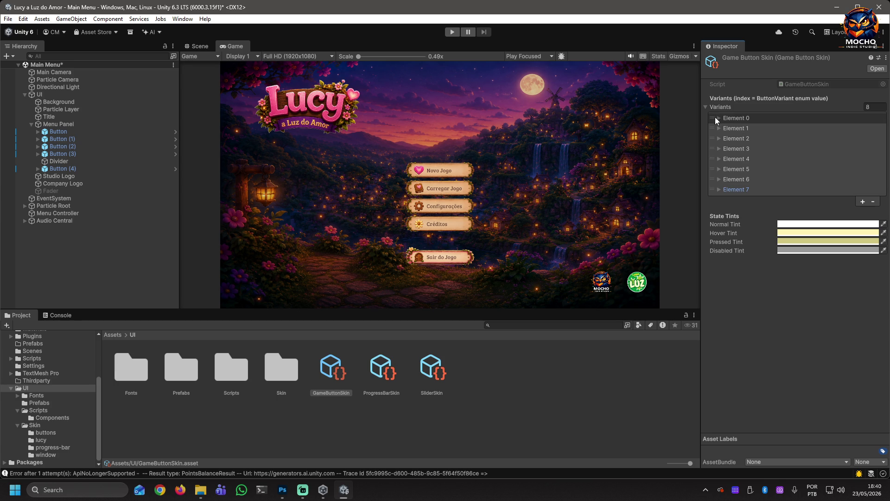
{"action": "left_click", "coordinate": [57, 132]}
{"action": "left_click", "coordinate": [803, 249]}
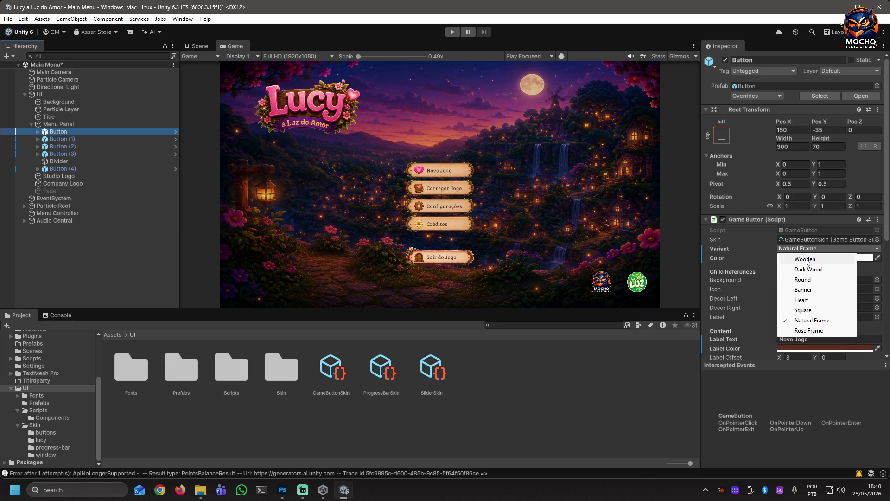
Keep the Novo Jogo button on Natural Frame and collapse the Menu Panel in the Hierarchy
{"action": "left_click", "coordinate": [767, 299]}
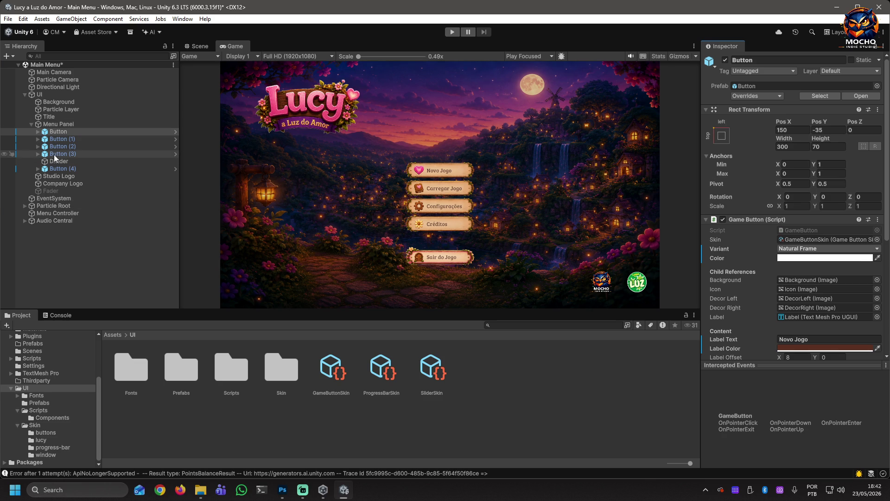
{"action": "left_click", "coordinate": [31, 124]}
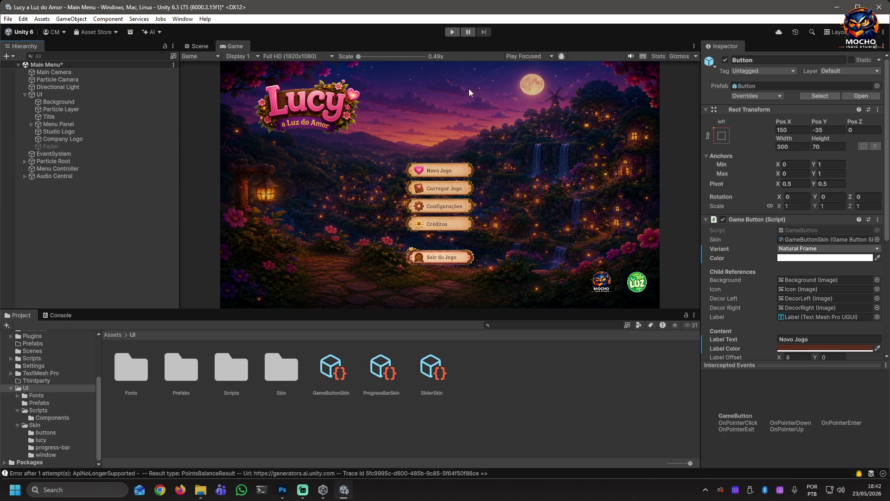
Switch the Game view to Play Maximized and play-test the main menu, then stop
{"action": "left_click", "coordinate": [538, 57]}
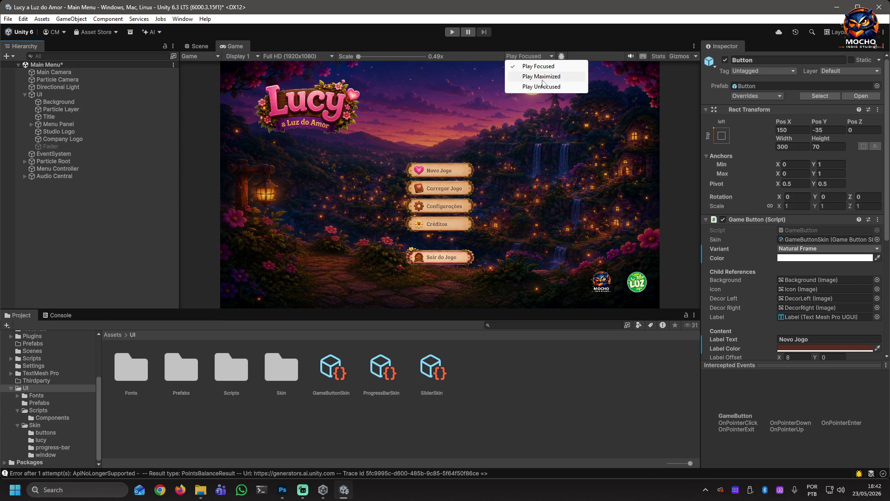
{"action": "left_click", "coordinate": [539, 77]}
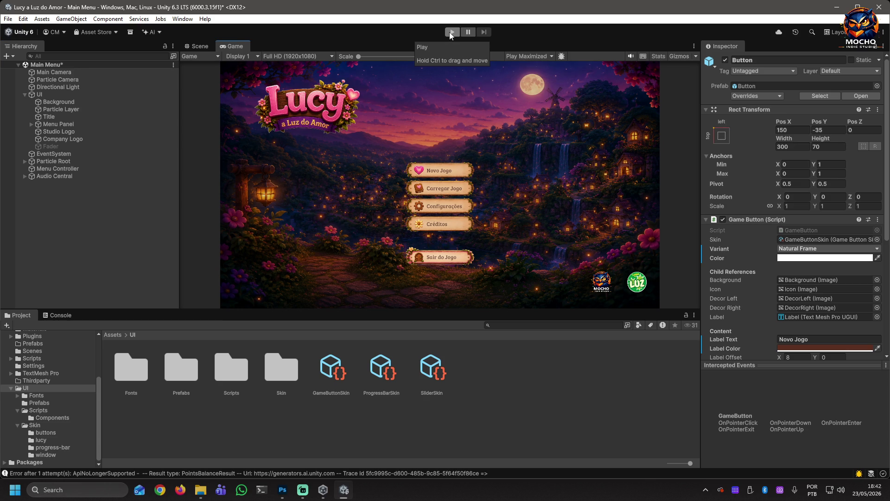
{"action": "left_click", "coordinate": [449, 32]}
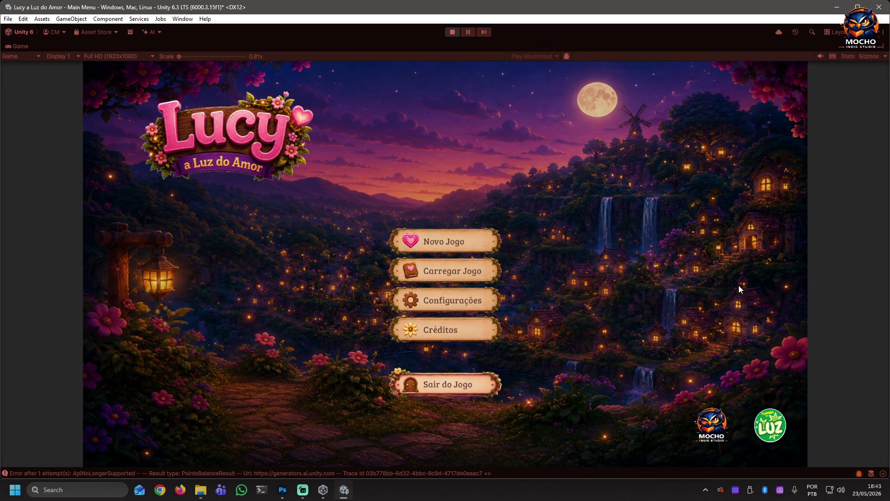
{"action": "left_click", "coordinate": [452, 33]}
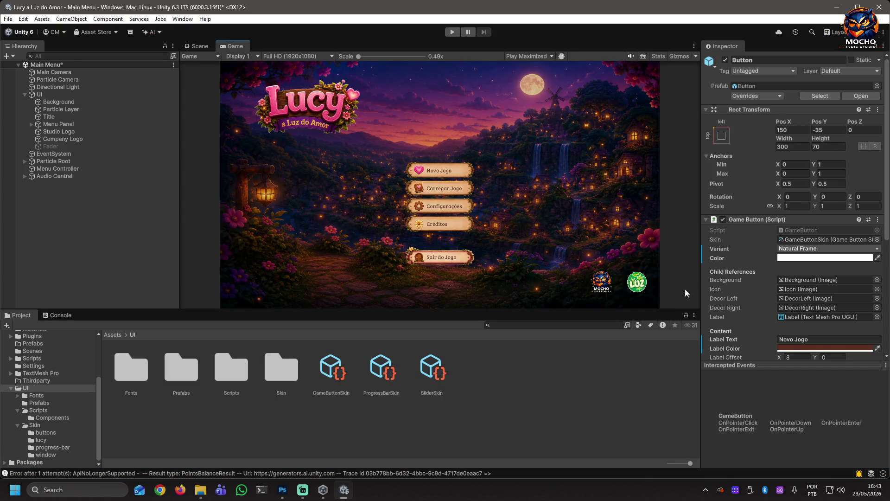
Nudge the Game/Inspector splitter right and deselect the button so the Inspector is empty
{"action": "left_click_drag", "start_coordinate": [700, 285], "coordinate": [702, 286]}
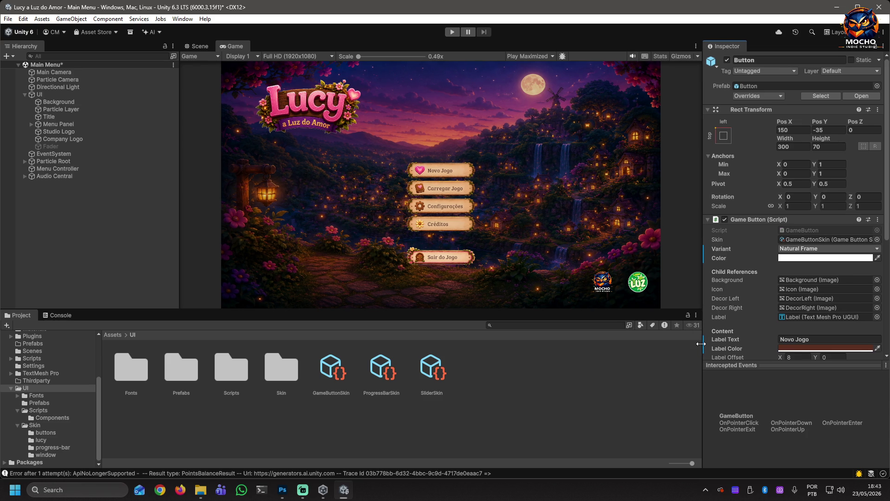
{"action": "left_click", "coordinate": [526, 372]}
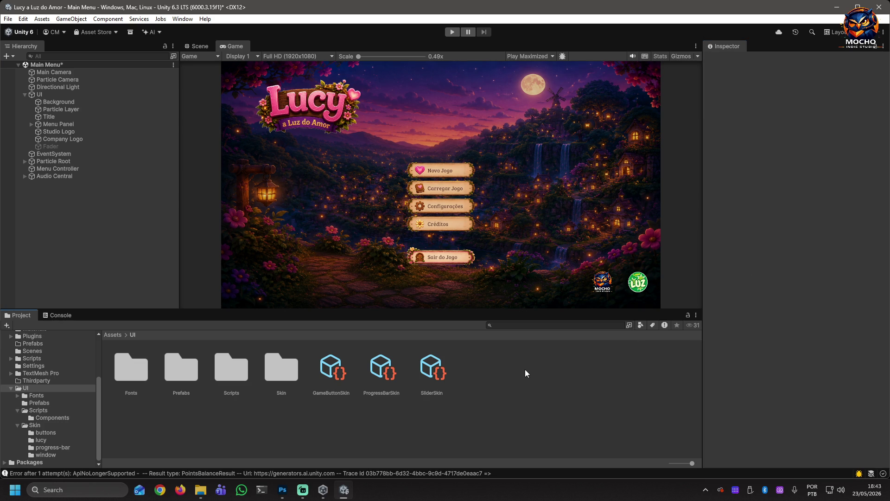